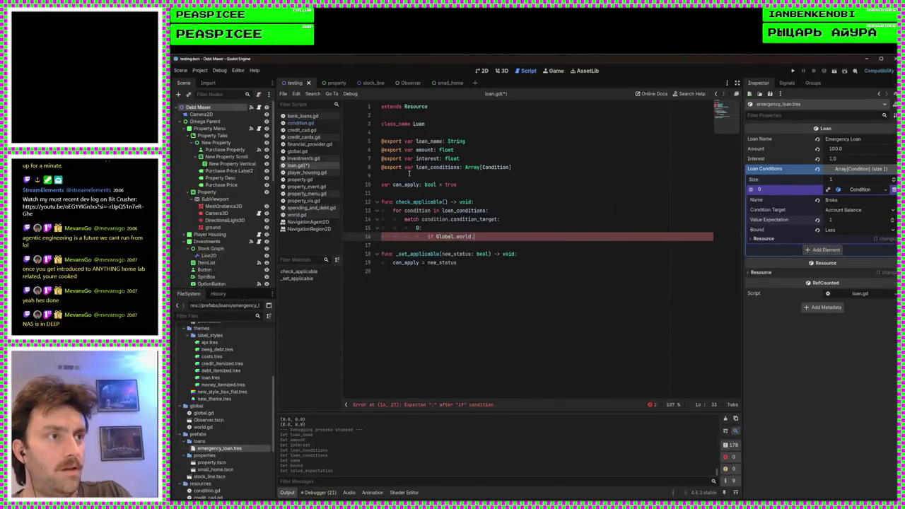
Step: Replace the unfinished 'if Global.world.curr_bank.' condition on line 16 with pass
{"action": "type", "text": "."}
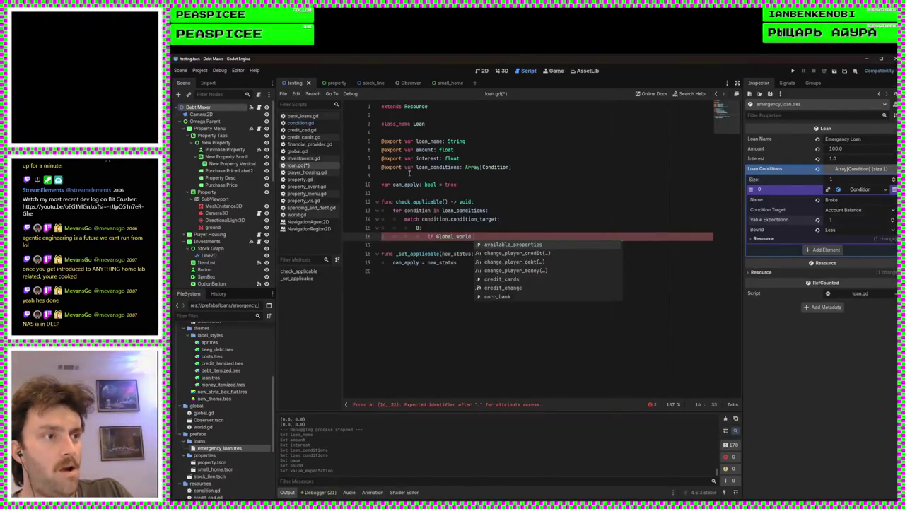
{"action": "key", "text": "Down"}
{"action": "key", "text": "Down"}
{"action": "key", "text": "Down"}
{"action": "key", "text": "Return"}
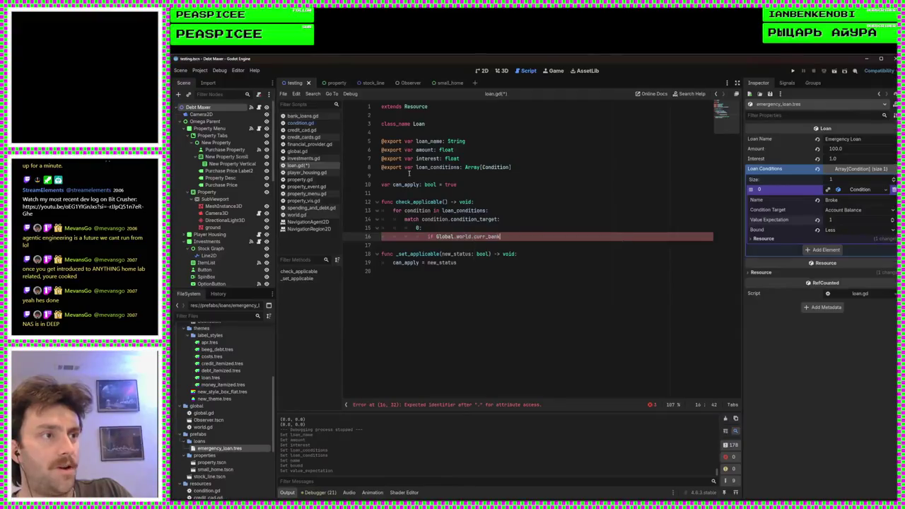
{"action": "type", "text": "."}
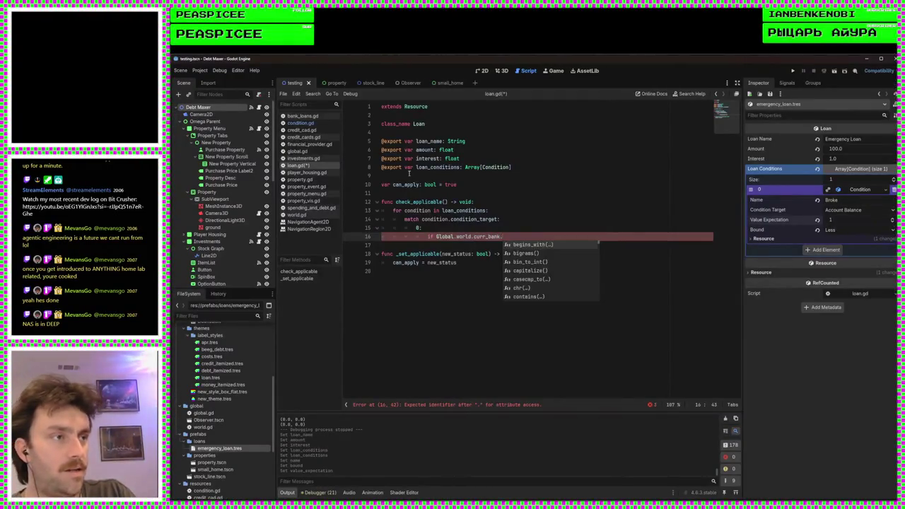
{"action": "type", "text": "ac"}
{"action": "key", "text": "BackSpace"}
{"action": "key", "text": "BackSpace"}
{"action": "key", "text": "BackSpace"}
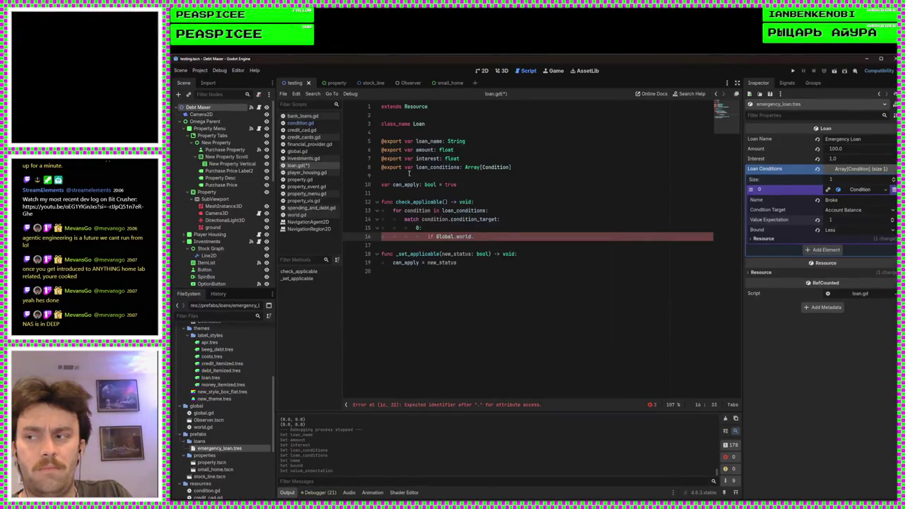
{"action": "key", "text": "BackSpace"}
{"action": "key", "text": "BackSpace"}
{"action": "key", "text": "BackSpace"}
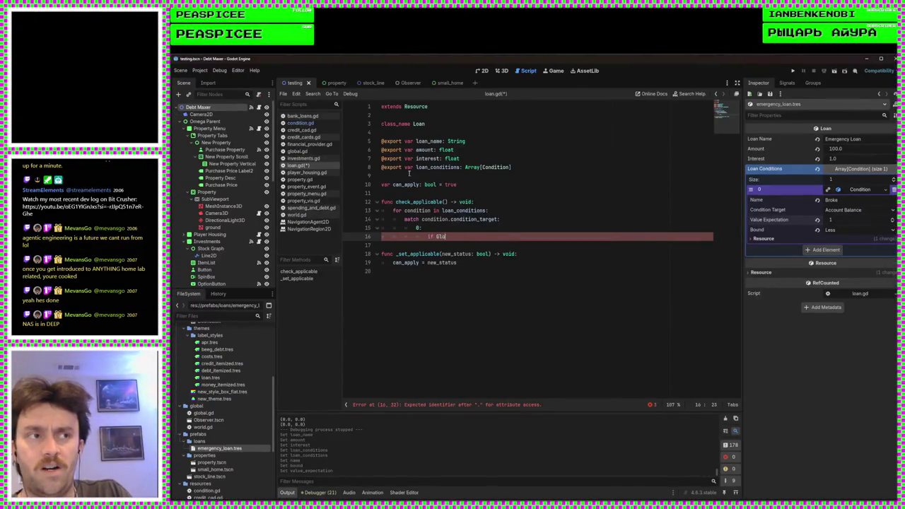
{"action": "key", "text": "BackSpace"}
{"action": "key", "text": "BackSpace"}
{"action": "key", "text": "BackSpace"}
{"action": "type", "text": "pass"}
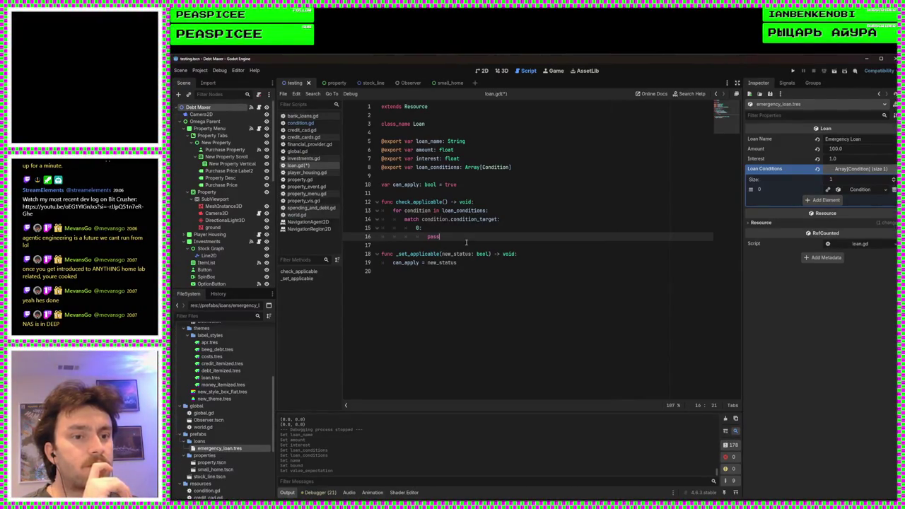
Step: Delete the pass placeholder on line 16, leaving the case 0 branch empty
{"action": "double_click", "coordinate": [449, 236]}
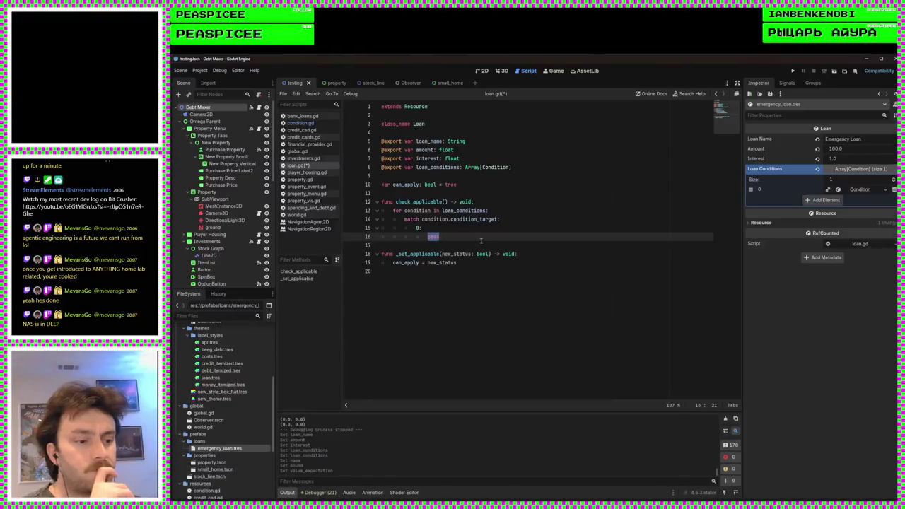
{"action": "type", "text": "fo"}
{"action": "key", "text": "BackSpace"}
{"action": "key", "text": "BackSpace"}
{"action": "key", "text": "BackSpace"}
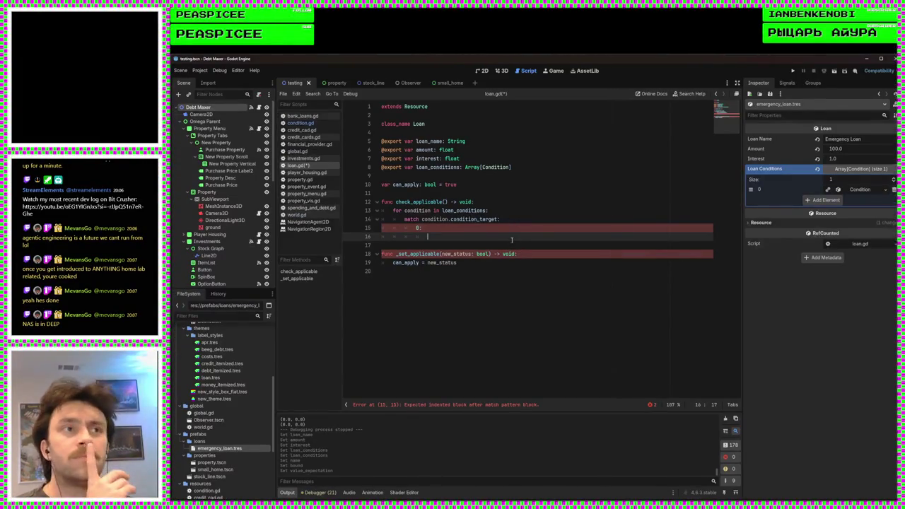
Step: Insert a blank line below the loan_name export on line 5
{"action": "left_click", "coordinate": [498, 149]}
{"action": "left_click", "coordinate": [497, 141]}
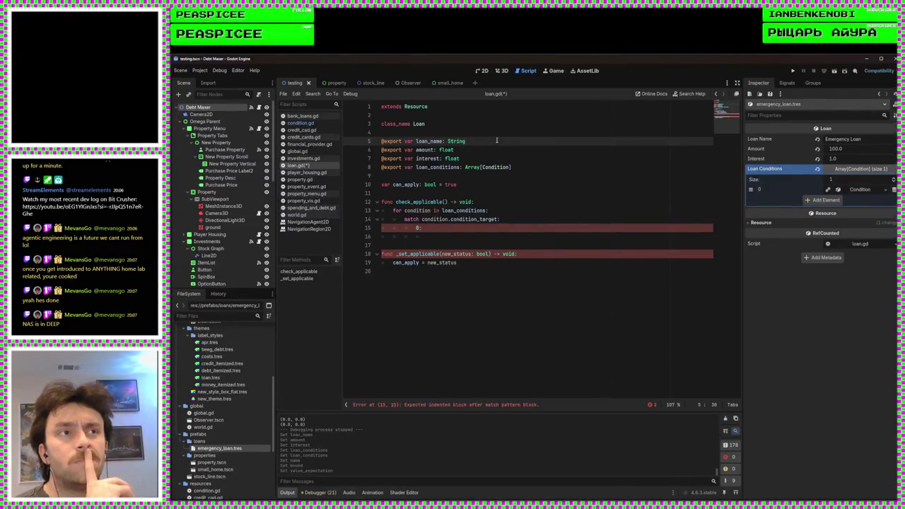
{"action": "key", "text": "Return"}
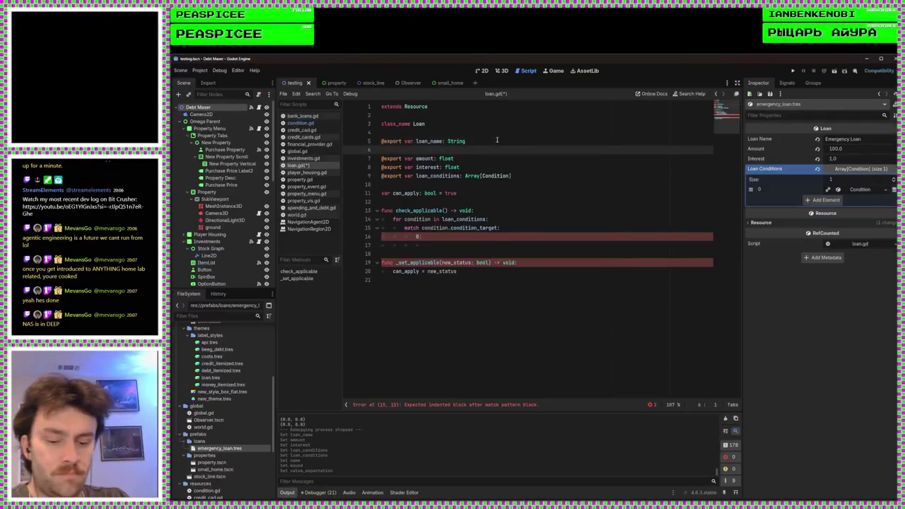
{"action": "type", "text": "@export var loan"}
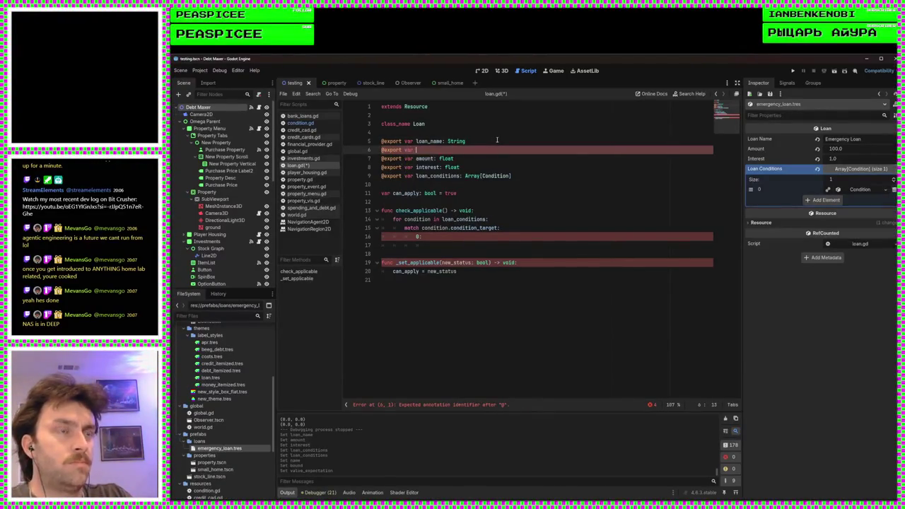
{"action": "type", "text": "_offer"}
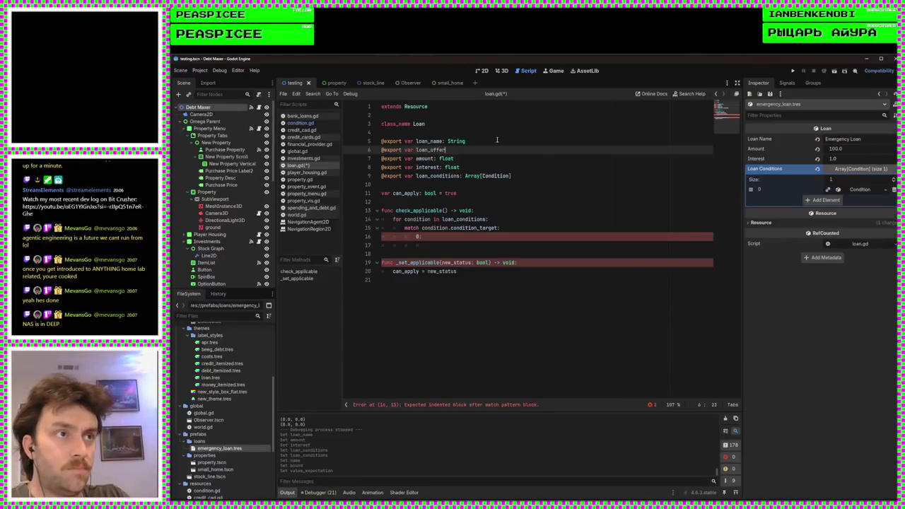
{"action": "type", "text": "ing_party: "}
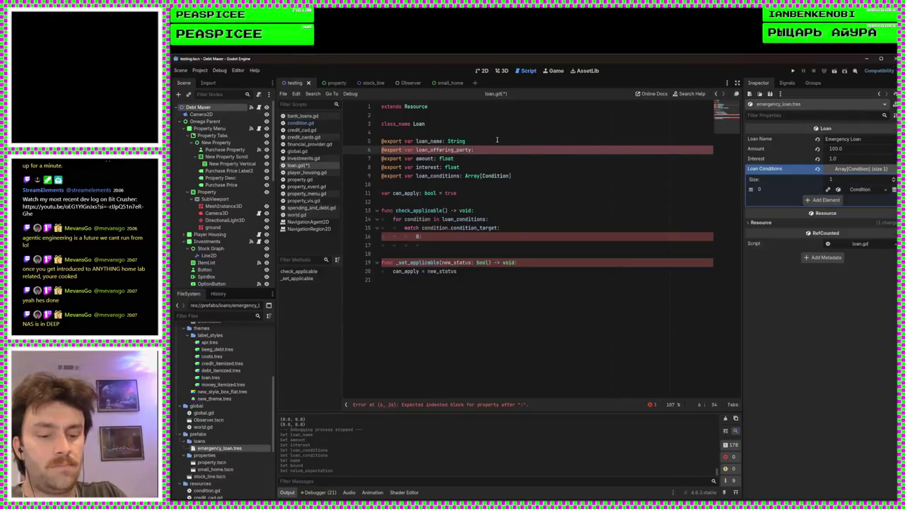
{"action": "type", "text": "Fin"}
{"action": "key", "text": "Return"}
{"action": "left_click", "coordinate": [487, 245]}
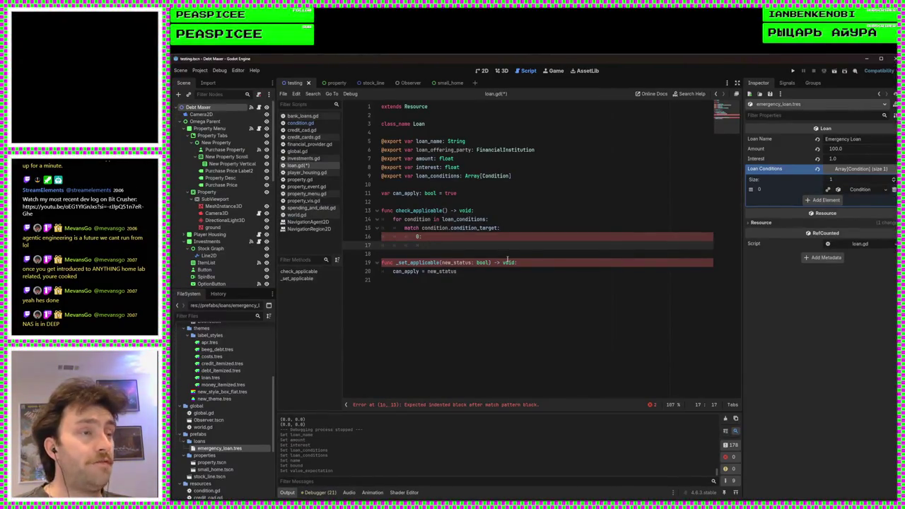
Step: Inspect the FinancialInstitution type name's documentation, then return to the empty match branch line
{"action": "double_click", "coordinate": [495, 149]}
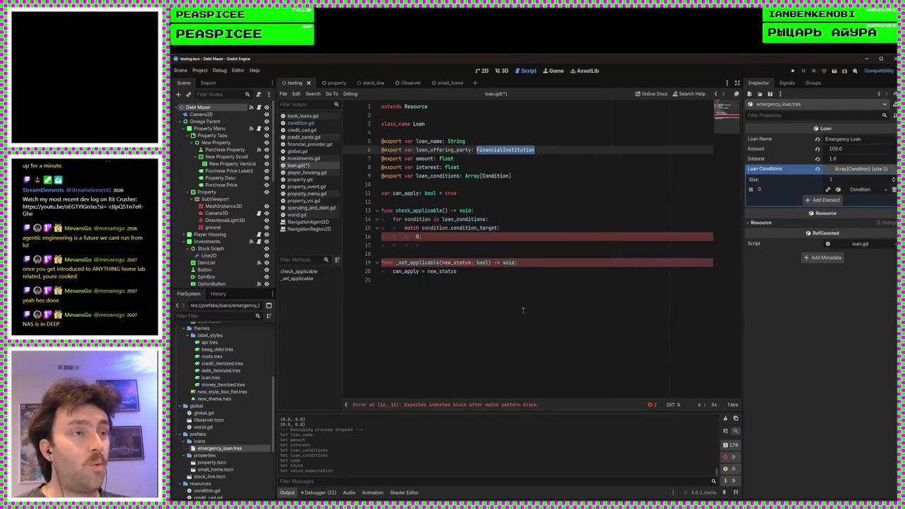
{"action": "mouse_move", "coordinate": [495, 231]}
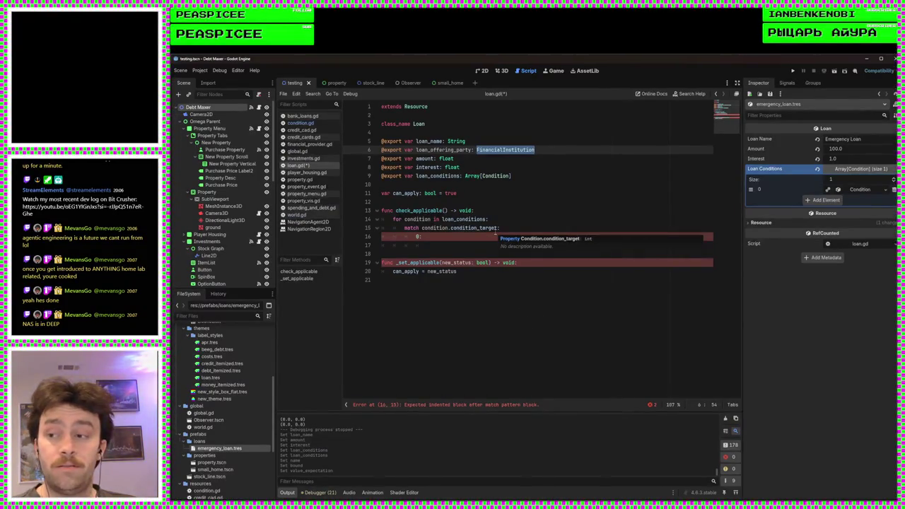
{"action": "left_click", "coordinate": [482, 184]}
{"action": "double_click", "coordinate": [498, 149]}
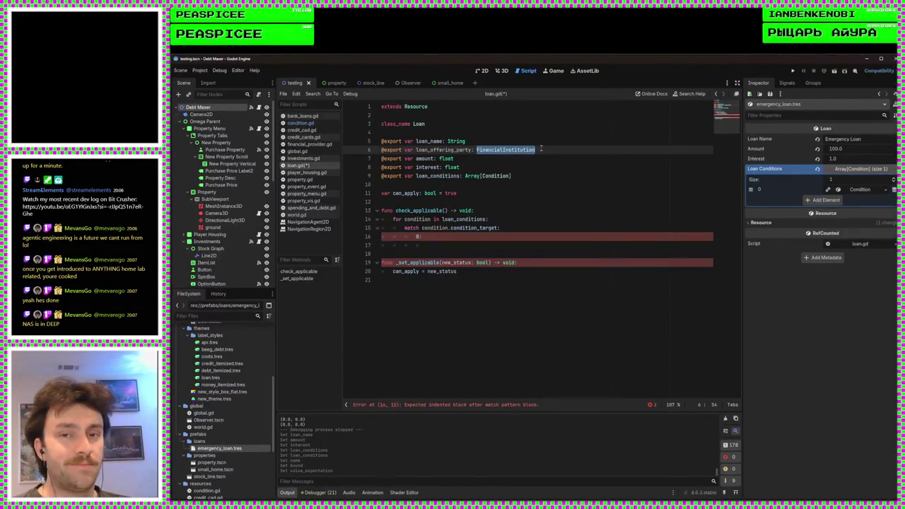
{"action": "left_click", "coordinate": [515, 245]}
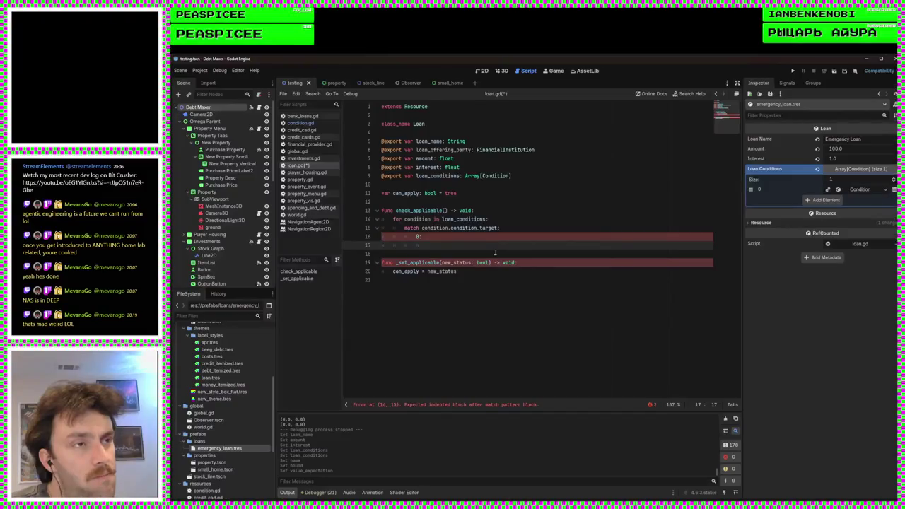
Step: Write a 'for institution in Global.world.financial_institutions' loop on line 17
{"action": "type", "text": "for"}
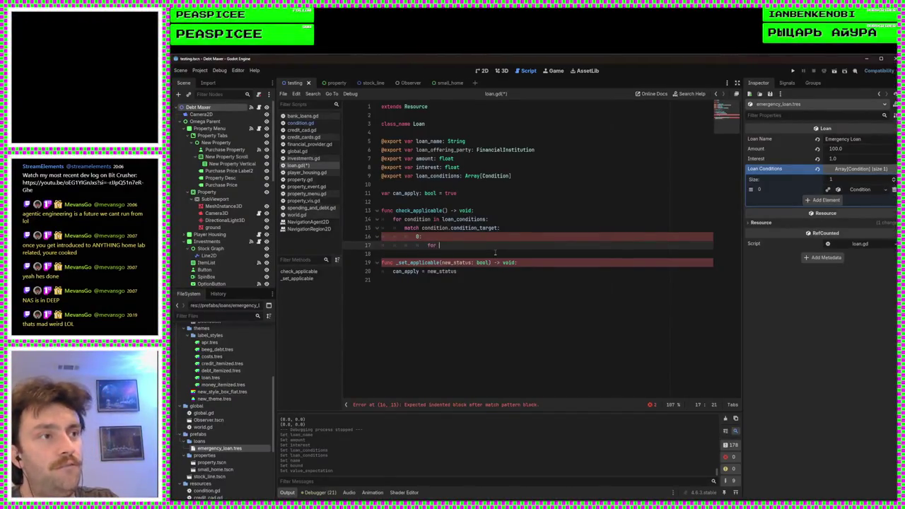
{"action": "key", "text": "BackSpace"}
{"action": "key", "text": "BackSpace"}
{"action": "key", "text": "BackSpace"}
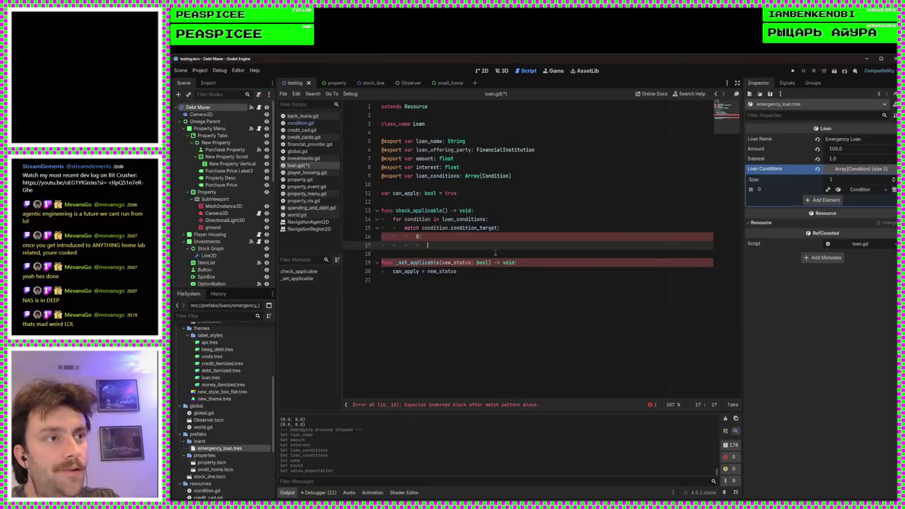
{"action": "type", "text": "for "}
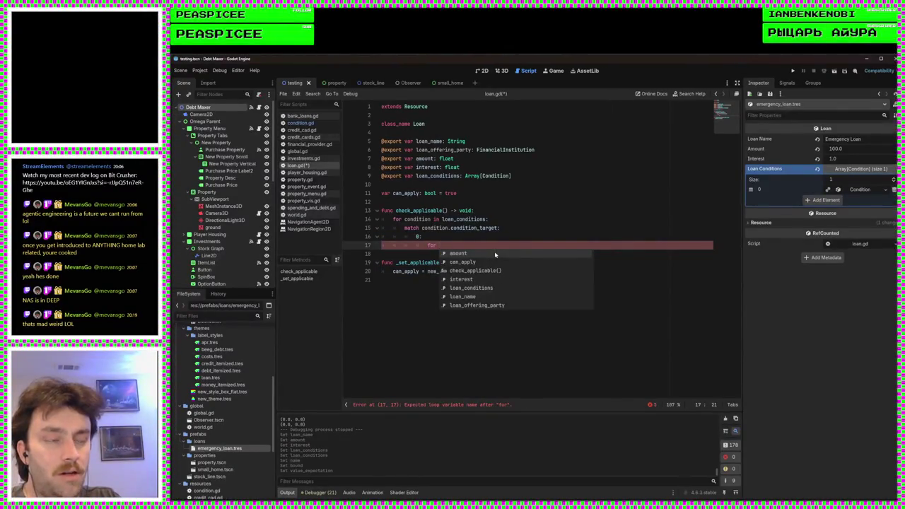
{"action": "type", "text": "insti"}
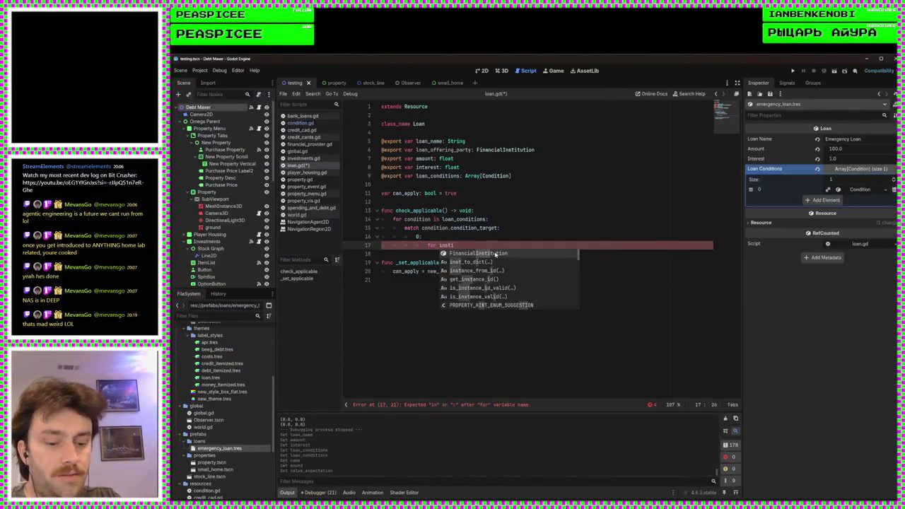
{"action": "type", "text": "tu"}
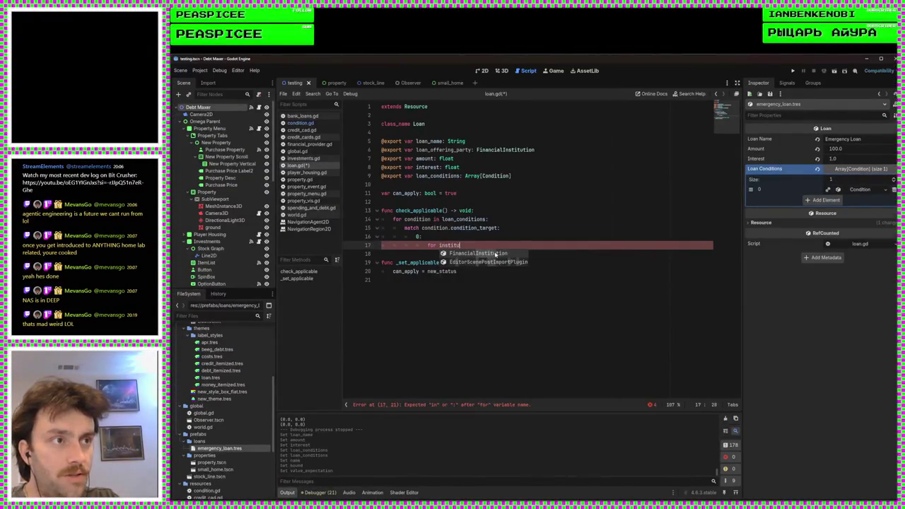
{"action": "type", "text": "tion in Global."}
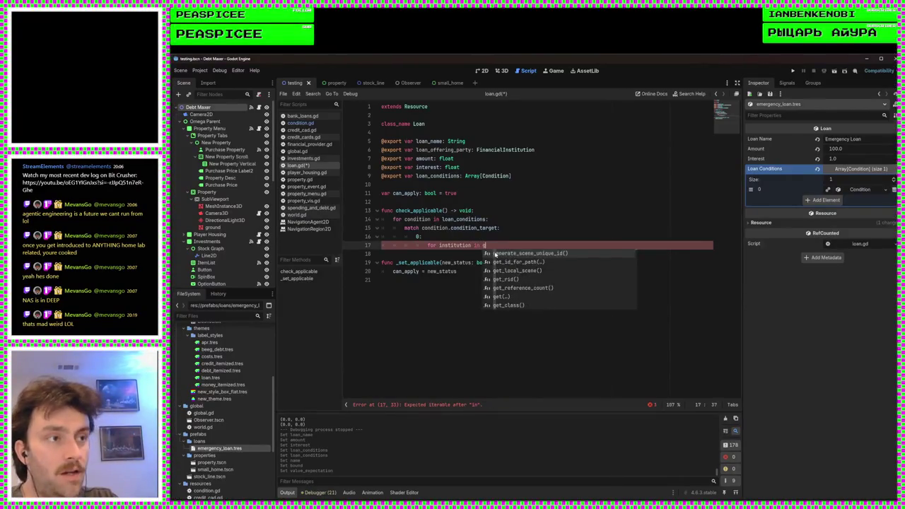
{"action": "type", "text": "world"}
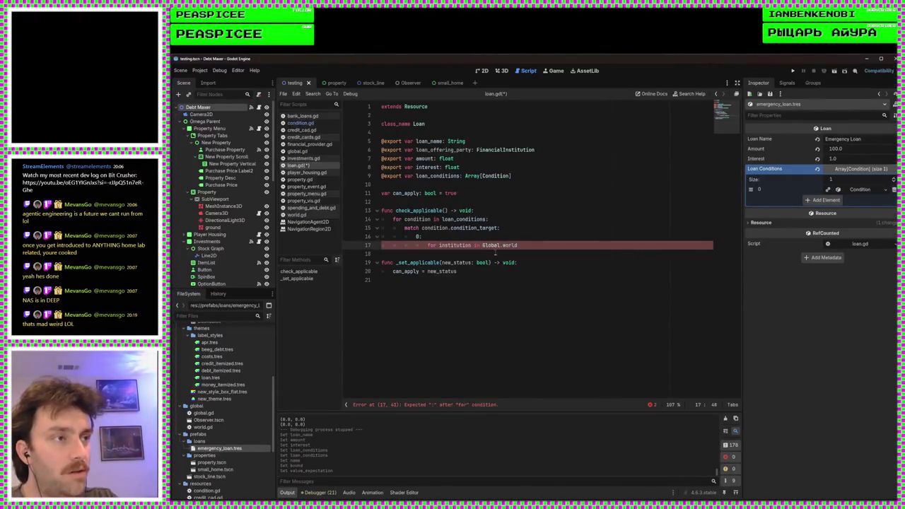
{"action": "type", "text": ".fin"}
{"action": "key", "text": "Return"}
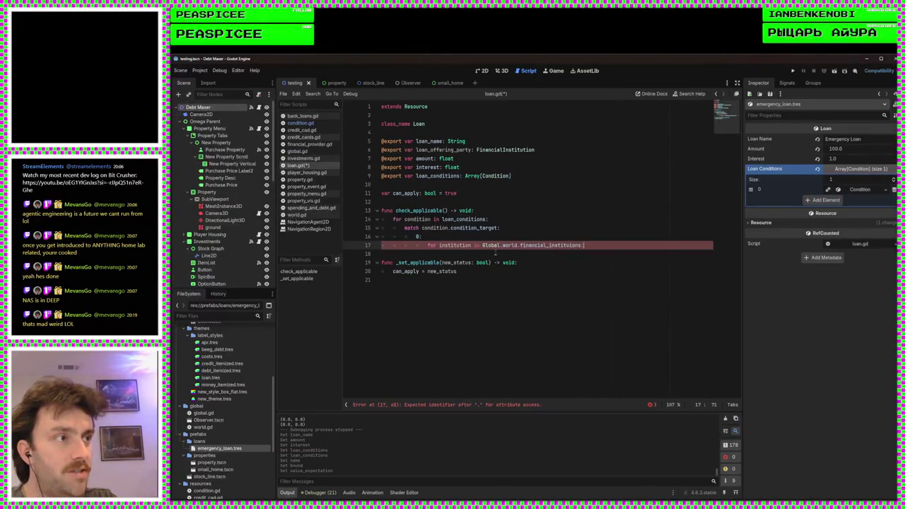
{"action": "key", "text": "Return"}
Step: Add 'if institution == loan_offering_party:' inside the loop
{"action": "type", "text": "if in"}
{"action": "key", "text": "Return"}
{"action": "type", "text": "= lo"}
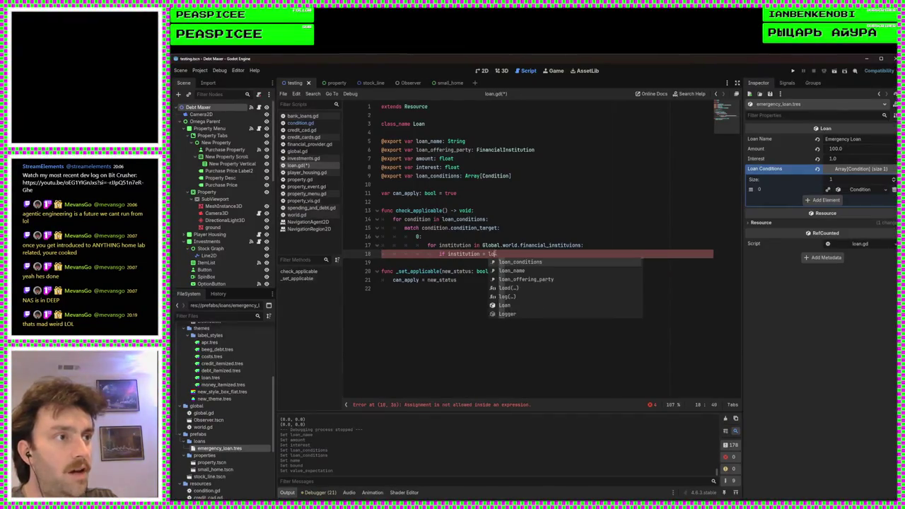
{"action": "key", "text": "Down"}
{"action": "key", "text": "Down"}
{"action": "key", "text": "Return"}
{"action": "key", "text": "Left"}
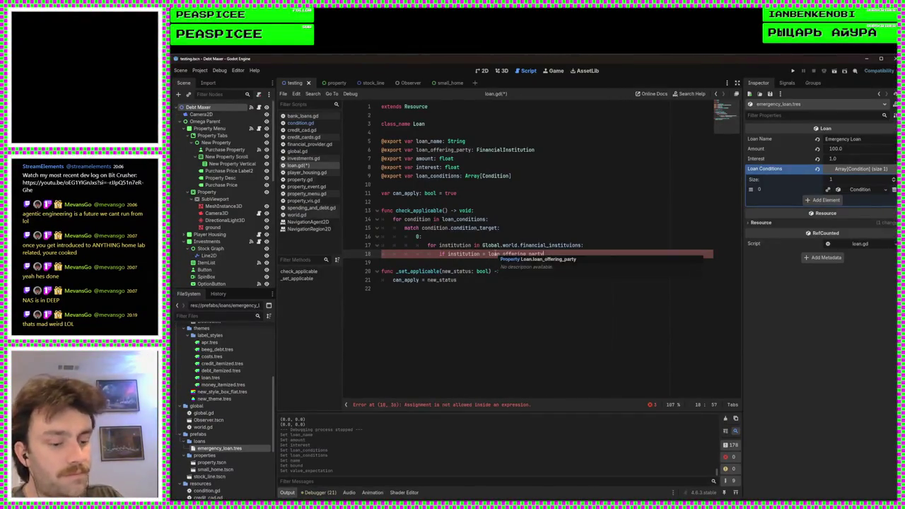
{"action": "type", "text": "="}
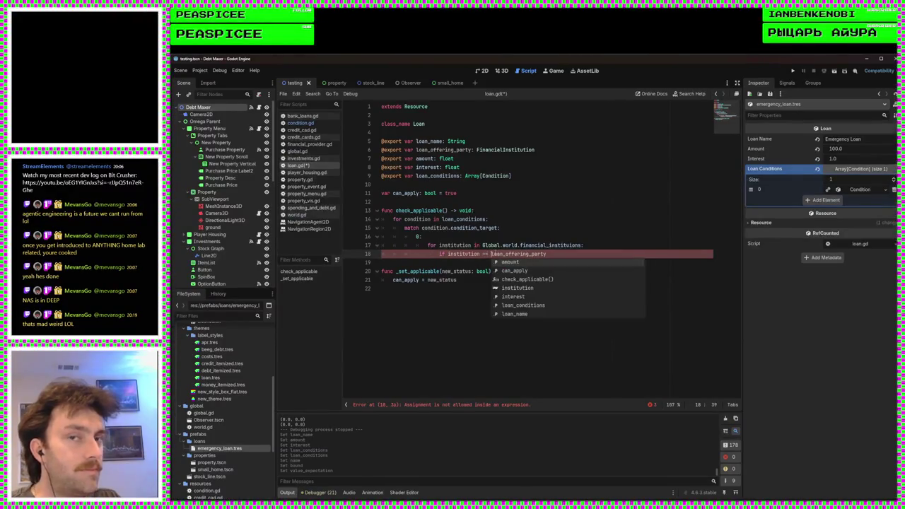
{"action": "key", "text": "End"}
{"action": "type", "text": ":"}
{"action": "key", "text": "Return"}
Step: Begin another if statement on line 19 beneath the check
{"action": "type", "text": "fu"}
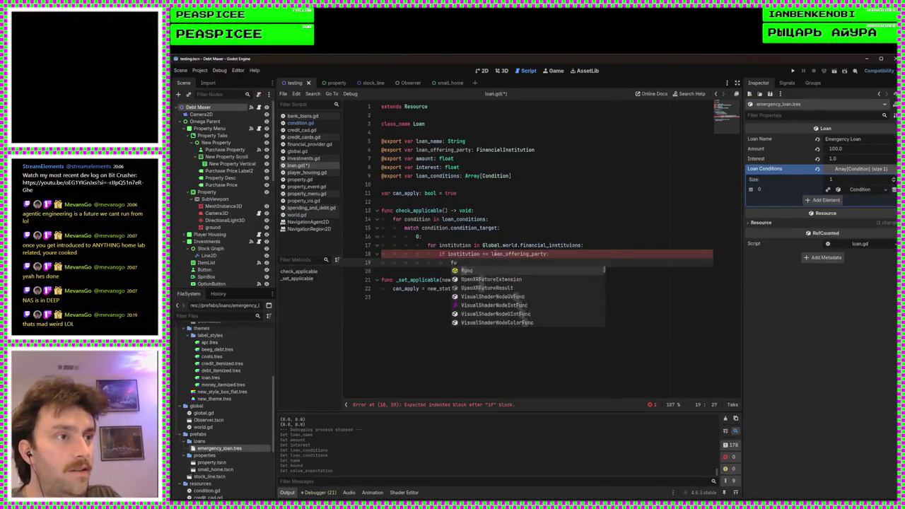
{"action": "key", "text": "BackSpace"}
{"action": "key", "text": "BackSpace"}
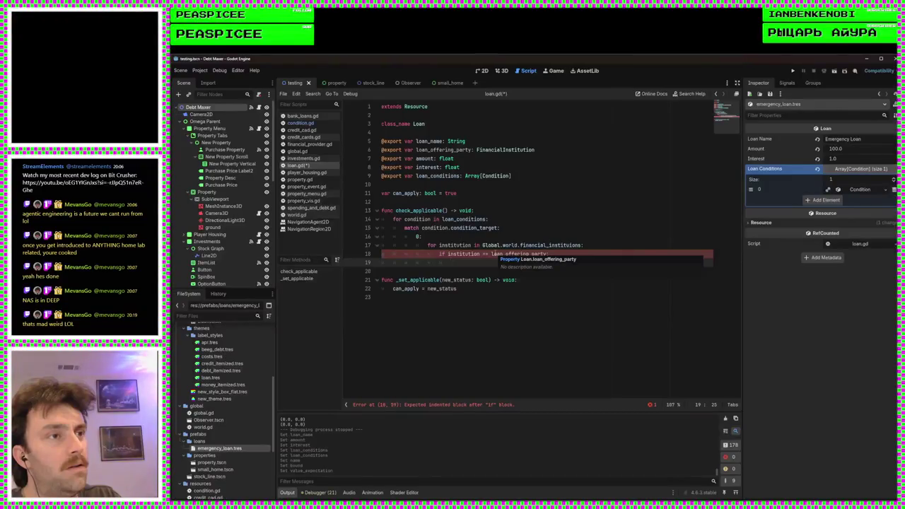
{"action": "type", "text": "if"}
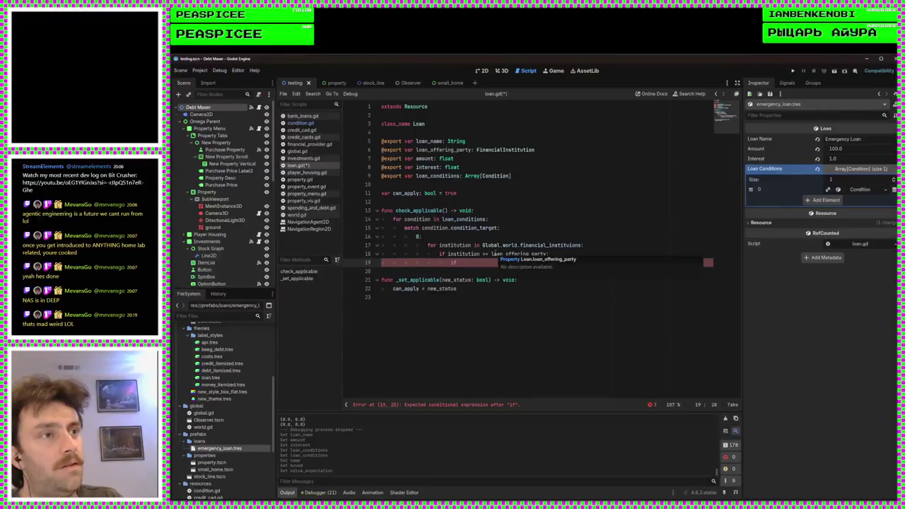
{"action": "left_click", "coordinate": [504, 208]}
Step: Add 'can_apply = true' as the first line of check_applicable
{"action": "key", "text": "Return"}
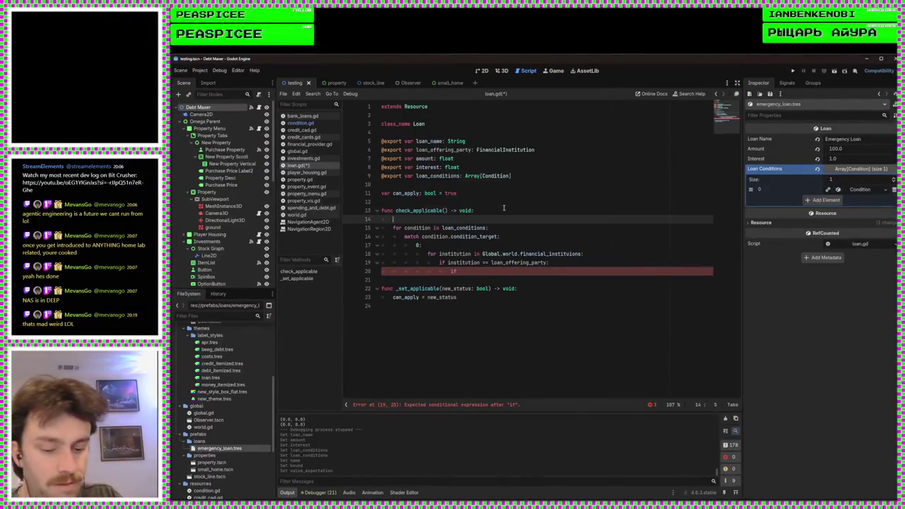
{"action": "type", "text": "can_apply "}
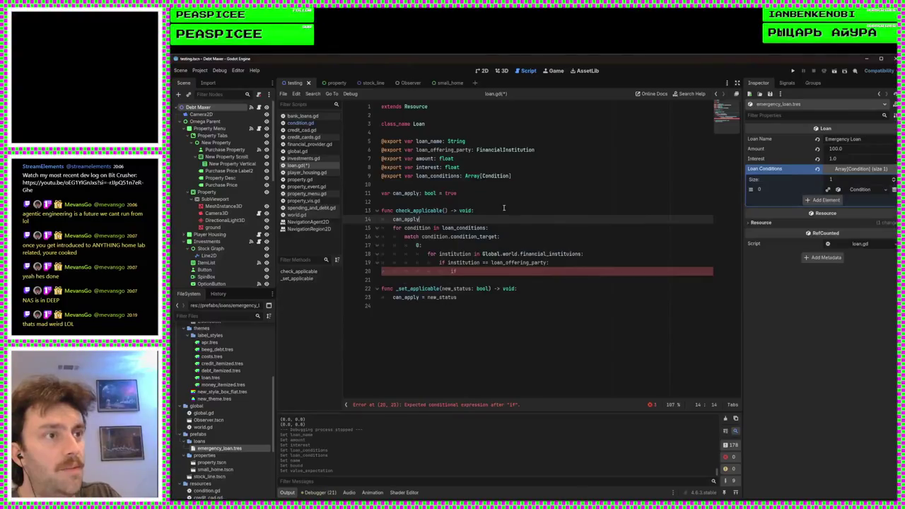
{"action": "type", "text": "= true"}
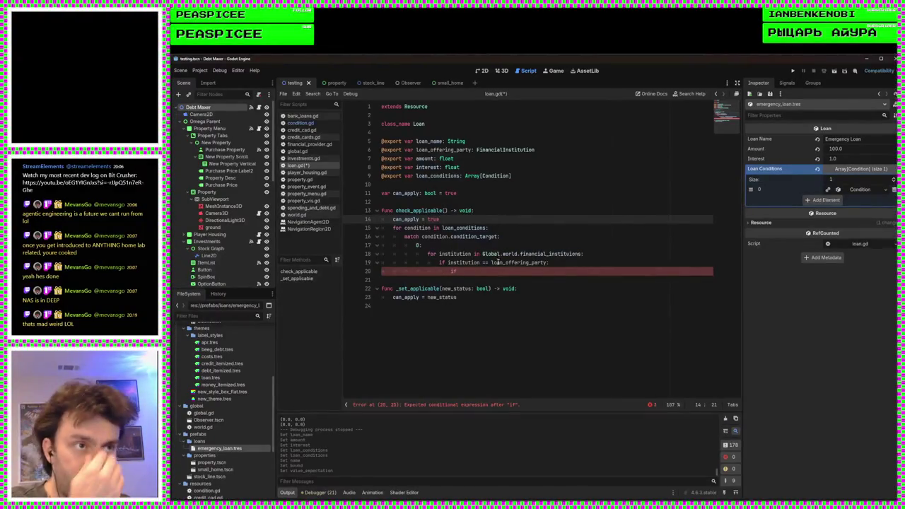
{"action": "left_click", "coordinate": [498, 274]}
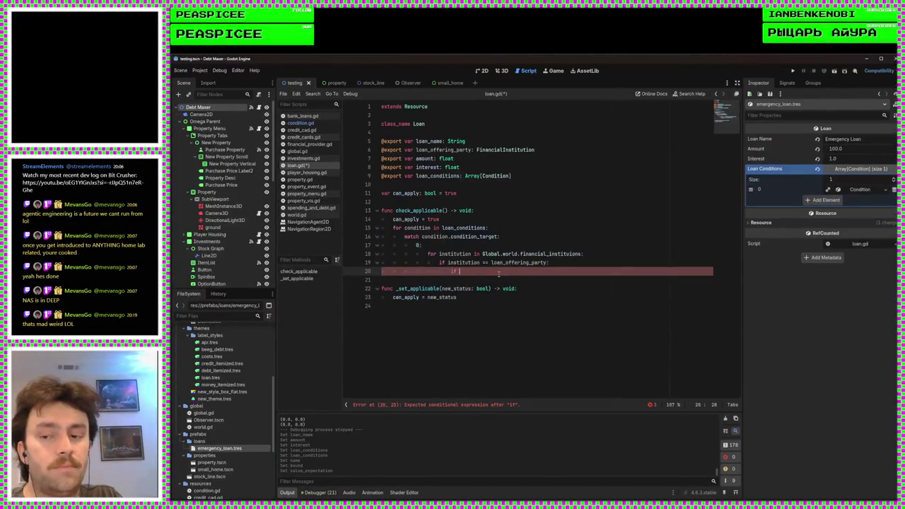
Step: Replace the institution loop lines with an 'if loan_offering_party.account_balance >' condition
{"action": "mouse_move", "coordinate": [497, 267]}
{"action": "left_mouse_down"}
{"action": "mouse_move", "coordinate": [428, 261]}
{"action": "mouse_move", "coordinate": [428, 253]}
{"action": "left_mouse_up"}
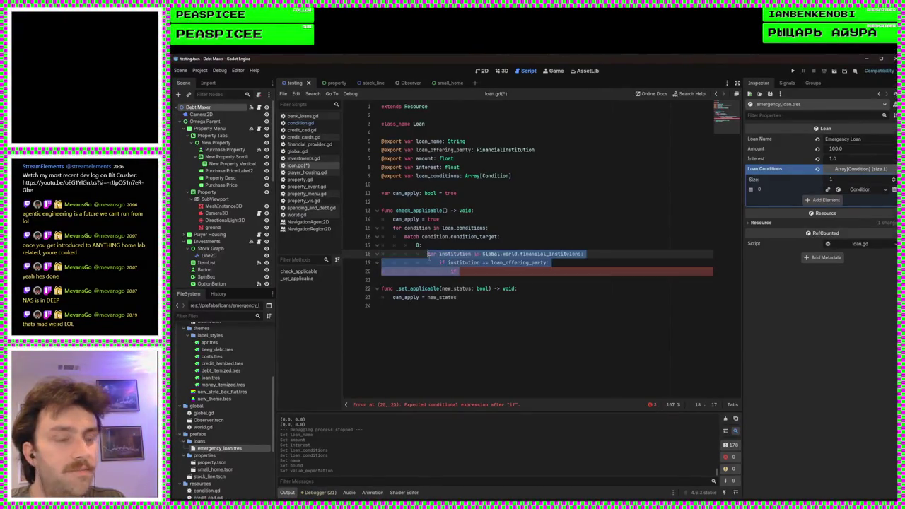
{"action": "type", "text": "ins"}
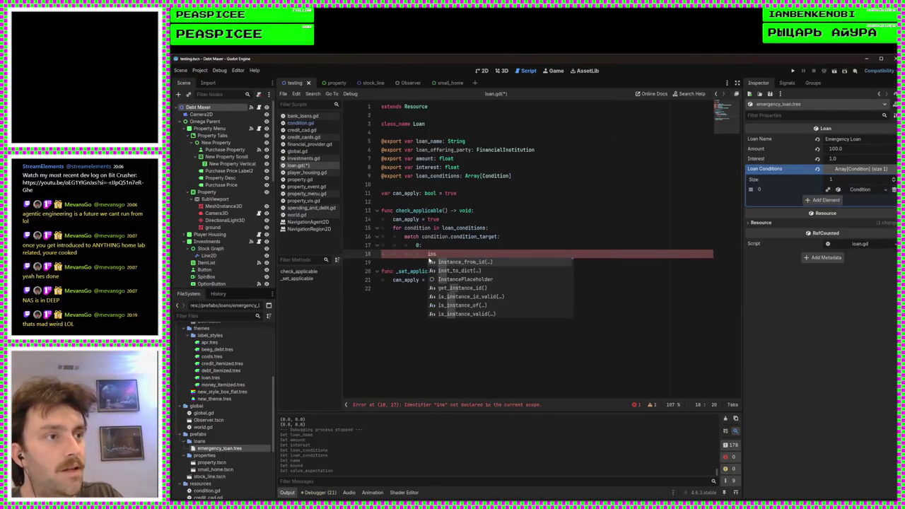
{"action": "key", "text": "BackSpace"}
{"action": "key", "text": "BackSpace"}
{"action": "type", "text": "loa"}
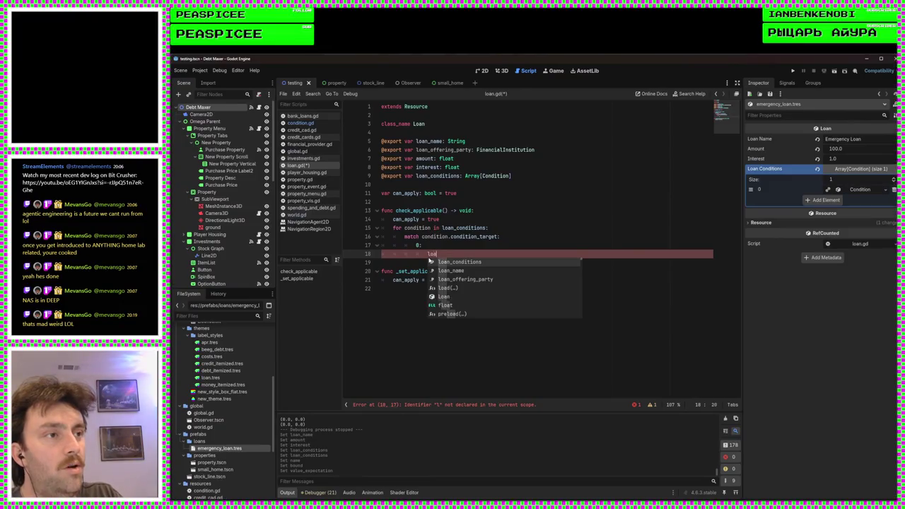
{"action": "key", "text": "BackSpace"}
{"action": "type", "text": "if lo"}
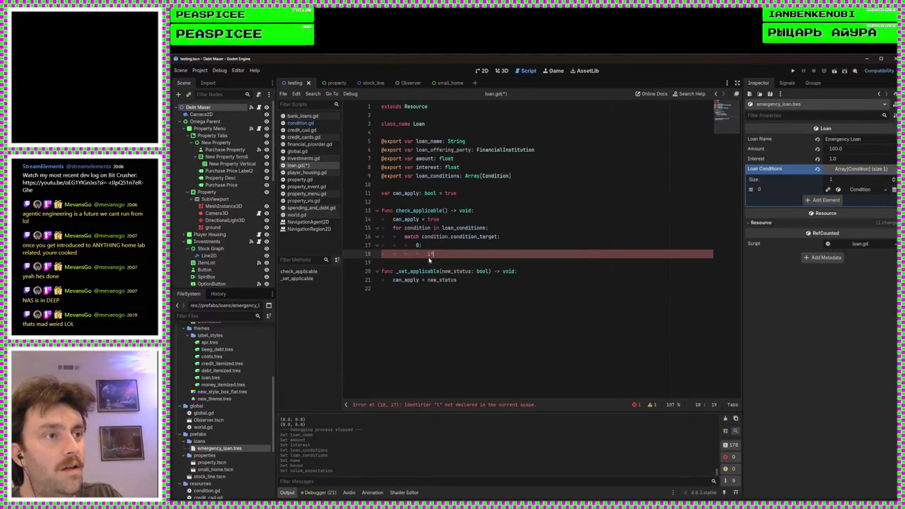
{"action": "type", "text": "an_of"}
{"action": "key", "text": "Return"}
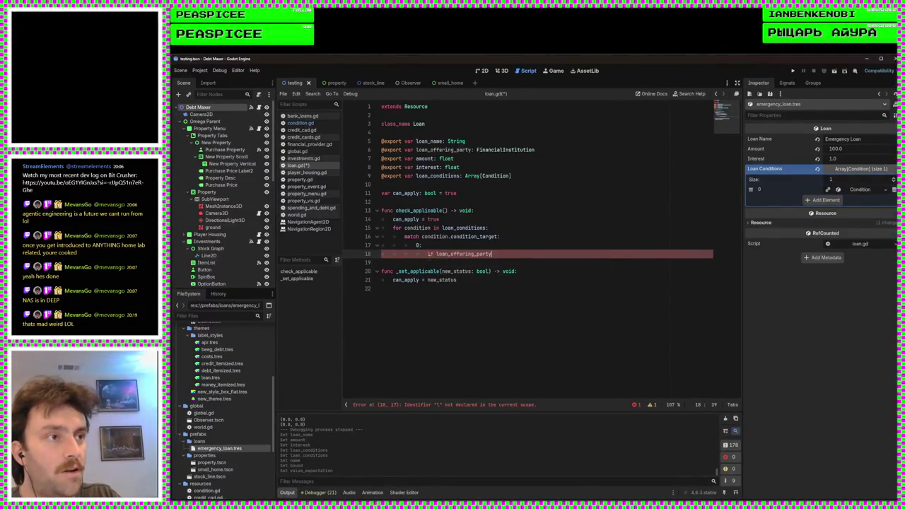
{"action": "type", "text": ".a"}
{"action": "key", "text": "Return"}
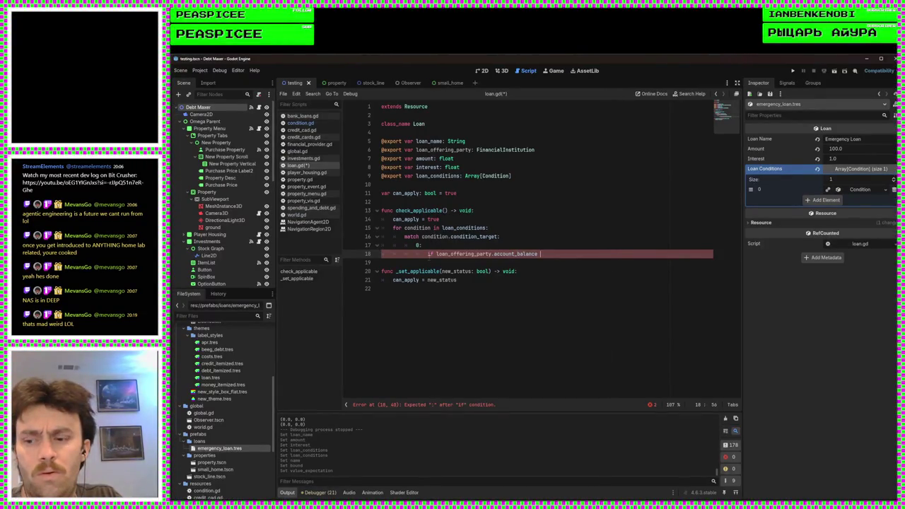
{"action": "type", "text": ">="}
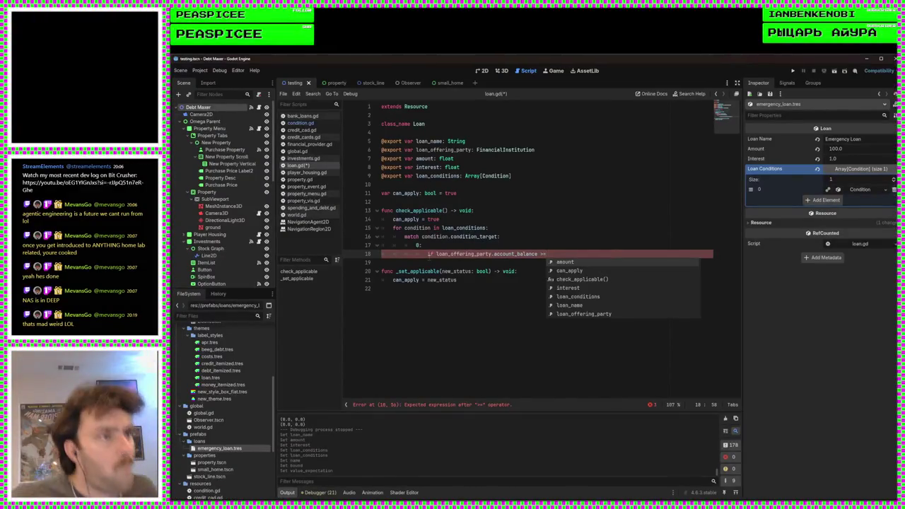
Step: Try a 'match condition' line instead, then clear line 18 to leave case 0 empty
{"action": "left_click_drag", "start_coordinate": [576, 253], "coordinate": [427, 254]}
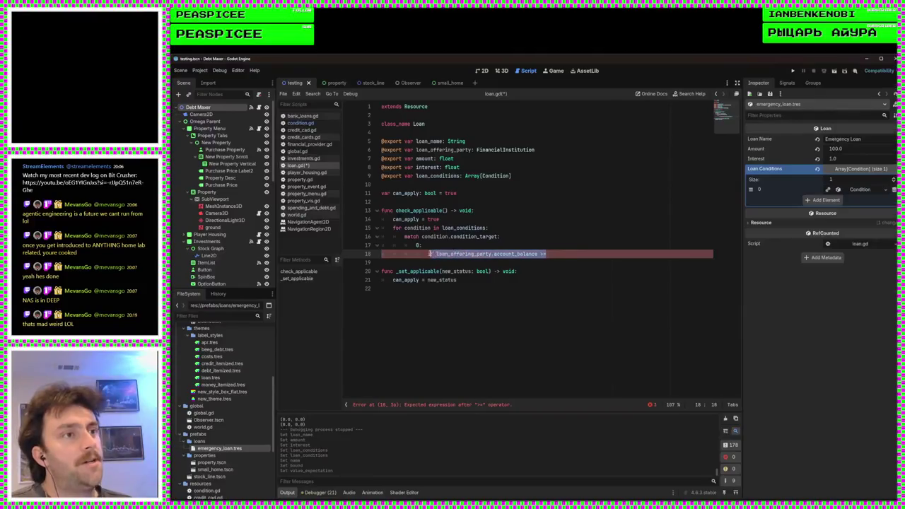
{"action": "type", "text": "switch"}
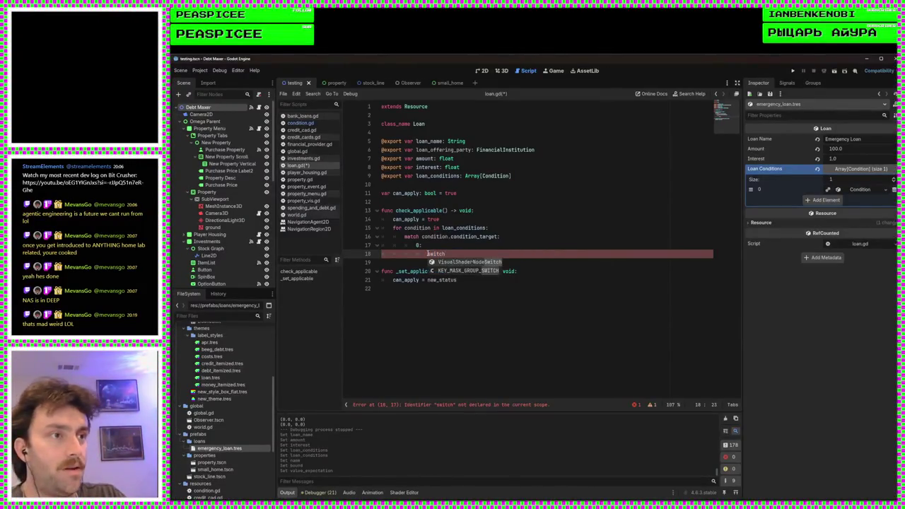
{"action": "key", "text": "BackSpace"}
{"action": "key", "text": "BackSpace"}
{"action": "key", "text": "BackSpace"}
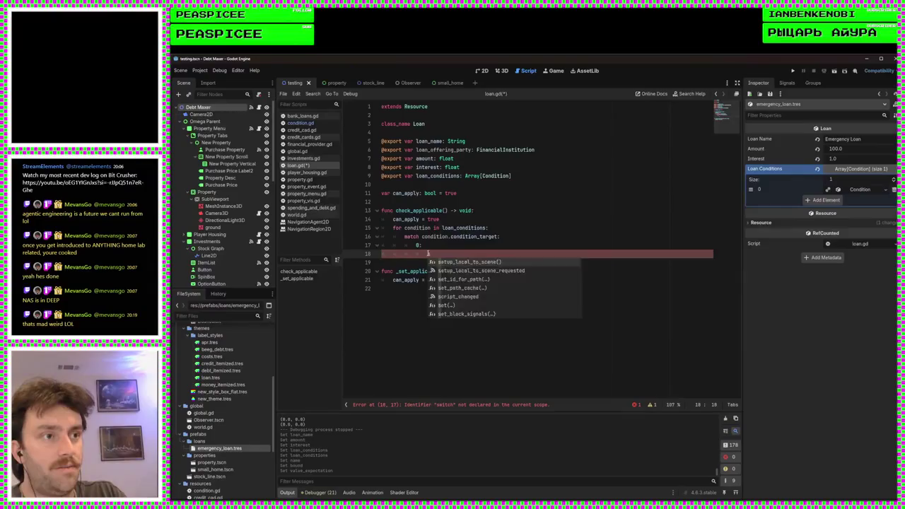
{"action": "type", "text": "match con"}
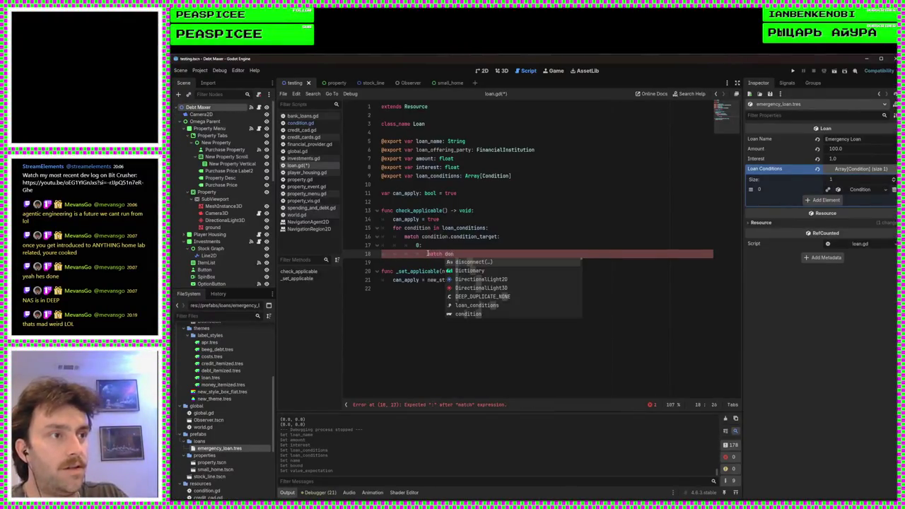
{"action": "key", "text": "Return"}
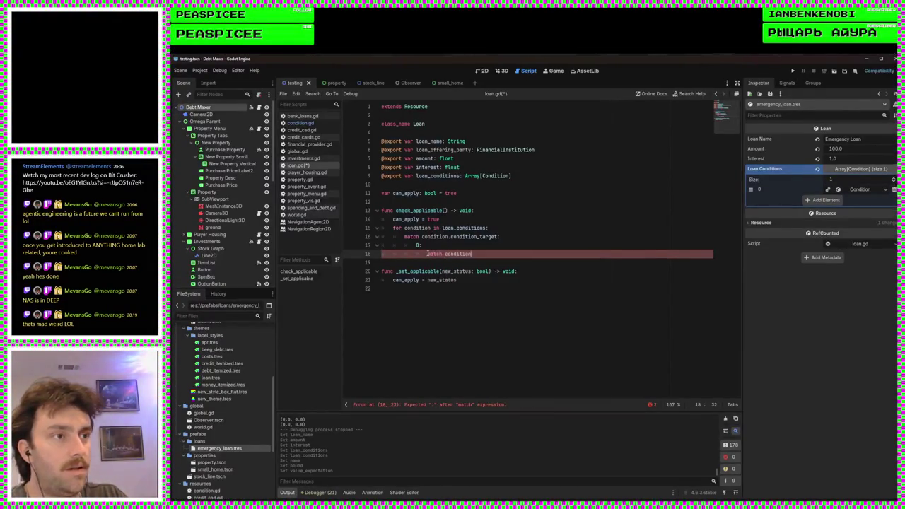
{"action": "key", "text": "BackSpace"}
{"action": "key", "text": "BackSpace"}
{"action": "key", "text": "BackSpace"}
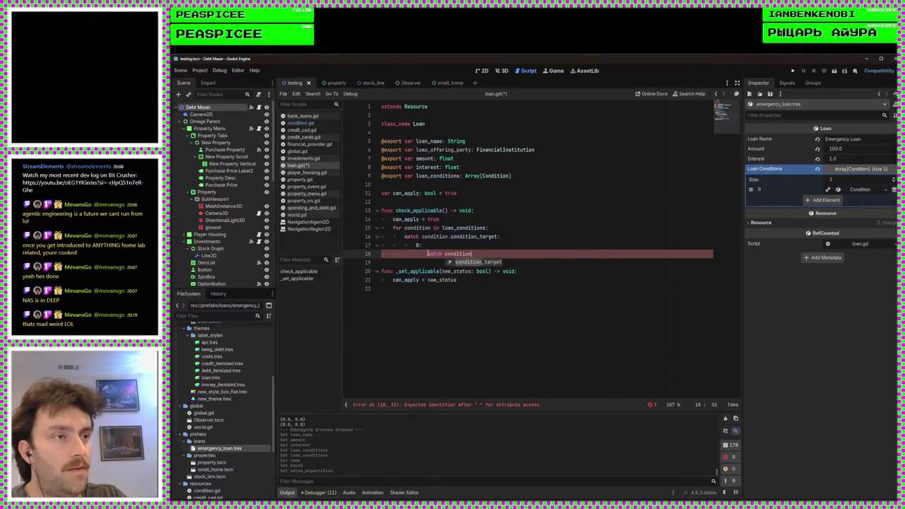
{"action": "key", "text": "BackSpace"}
{"action": "key", "text": "BackSpace"}
{"action": "key", "text": "BackSpace"}
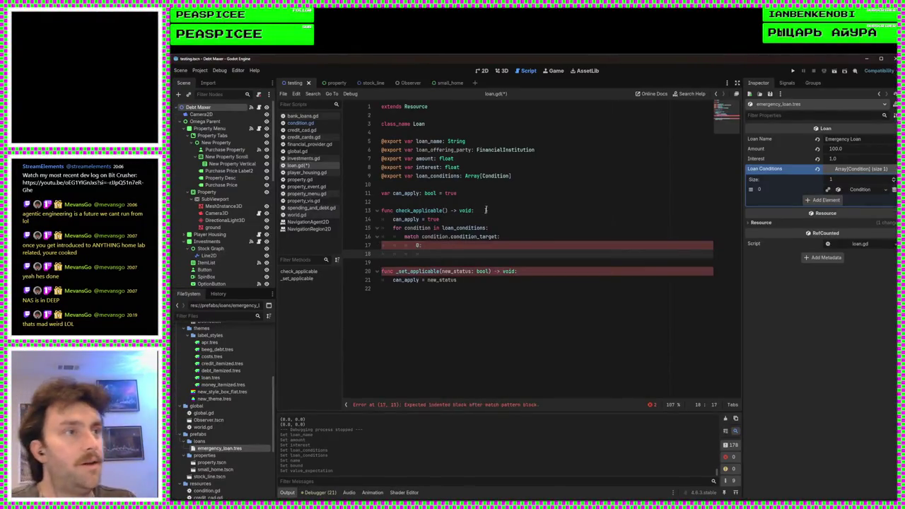
{"action": "left_click", "coordinate": [487, 204]}
Step: Declare 'func bound_check(condition: Condition, numbah: float) -> boolean:' on a new line
{"action": "key", "text": "Return"}
{"action": "key", "text": "Return"}
{"action": "key", "text": "Up"}
{"action": "type", "text": "func "}
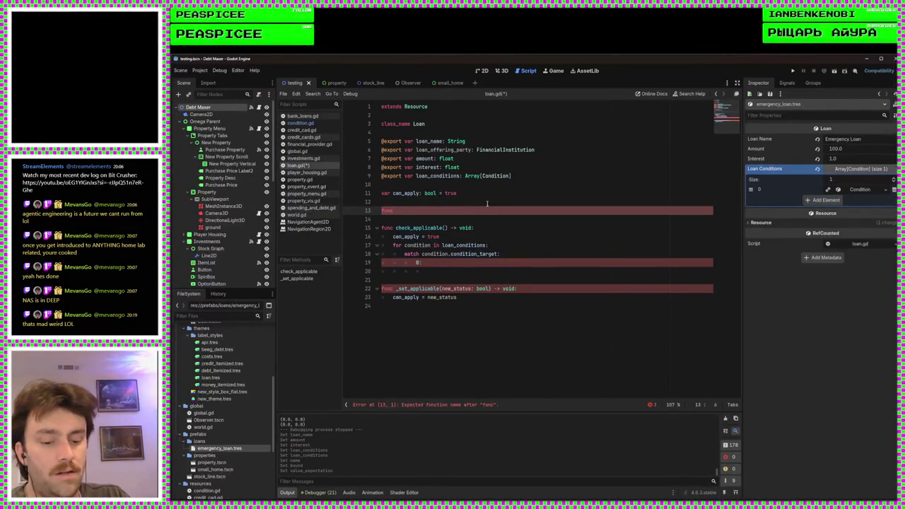
{"action": "type", "text": "boo"}
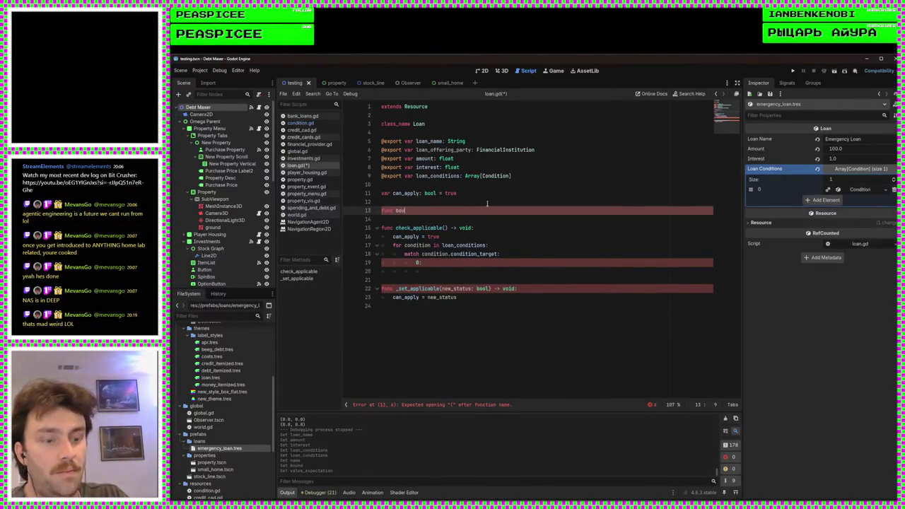
{"action": "key", "text": "BackSpace"}
{"action": "type", "text": "nd_check"}
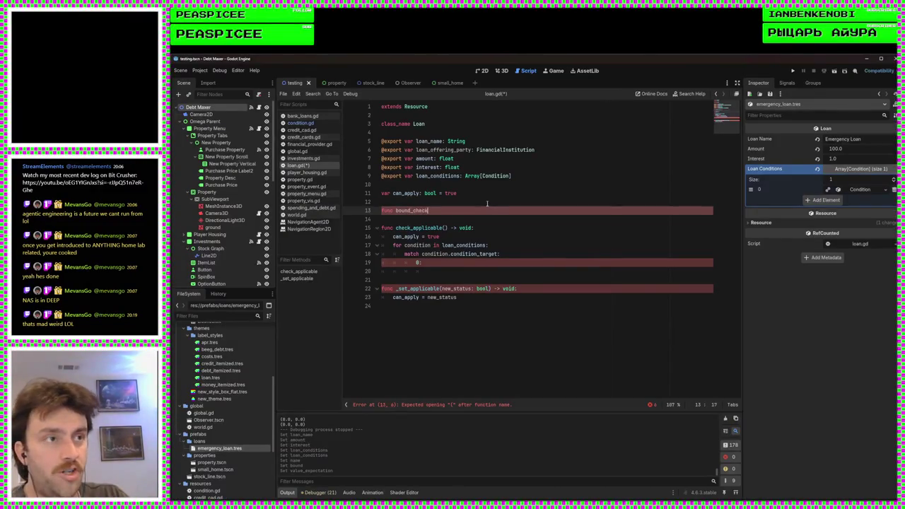
{"action": "type", "text": "("}
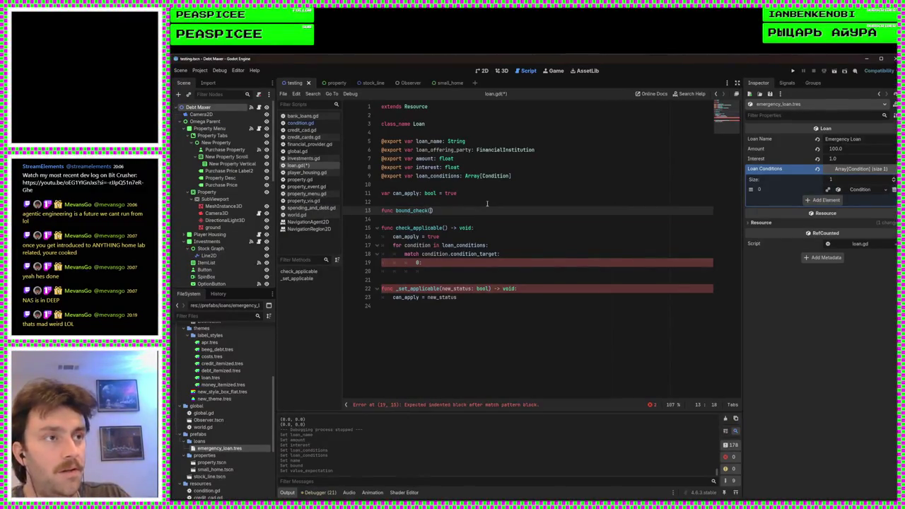
{"action": "type", "text": "condition: C"}
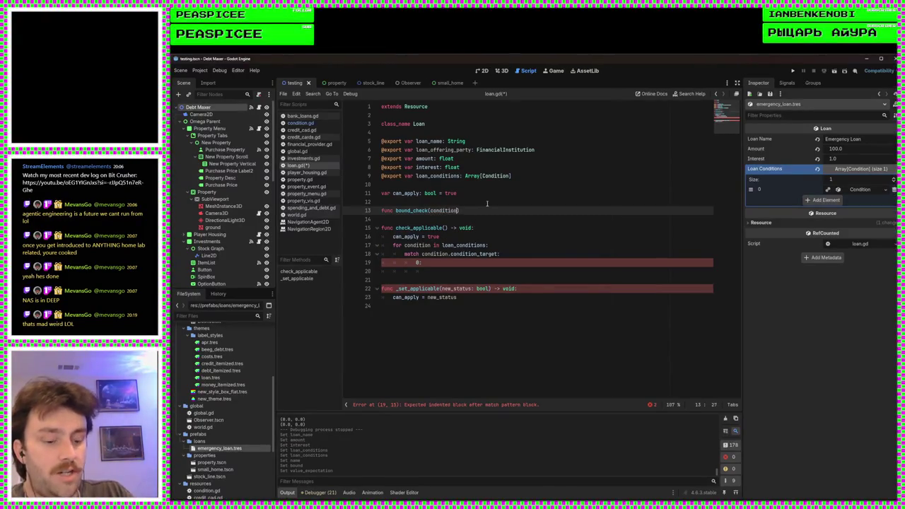
{"action": "type", "text": "ondition, "}
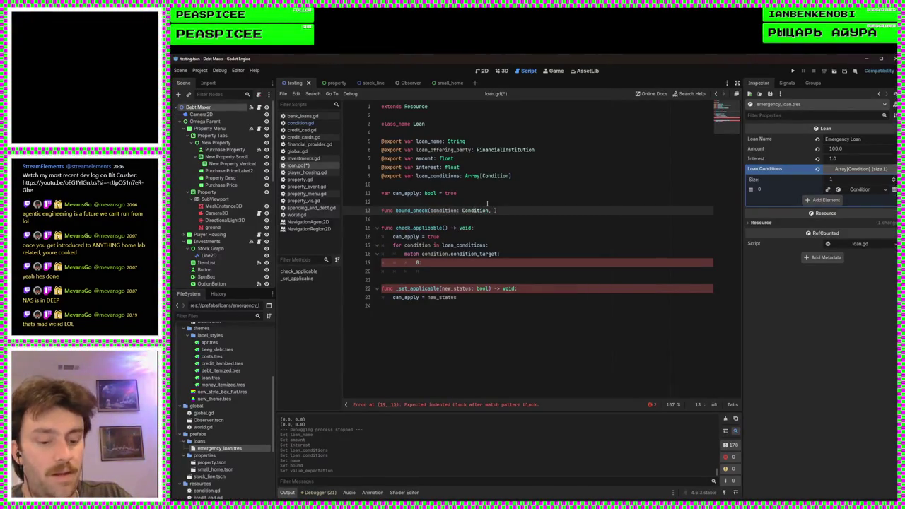
{"action": "type", "text": "numbah"}
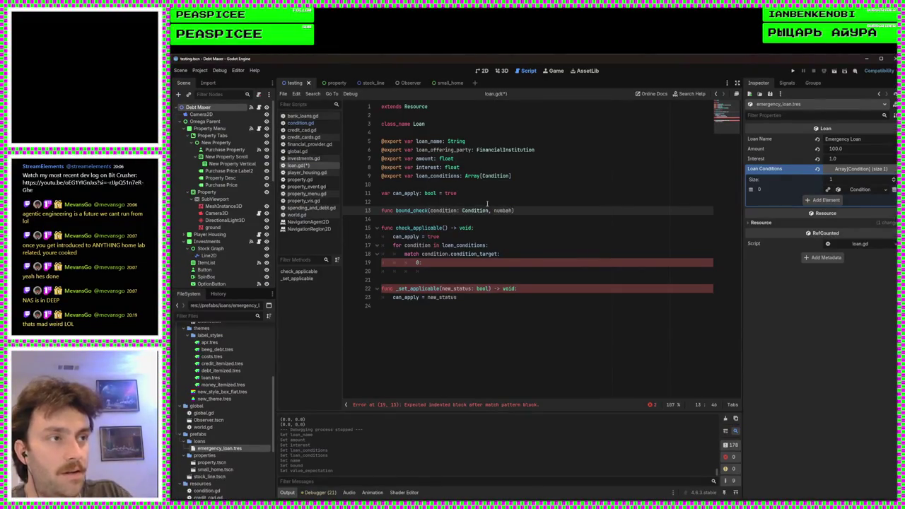
{"action": "type", "text": ": "}
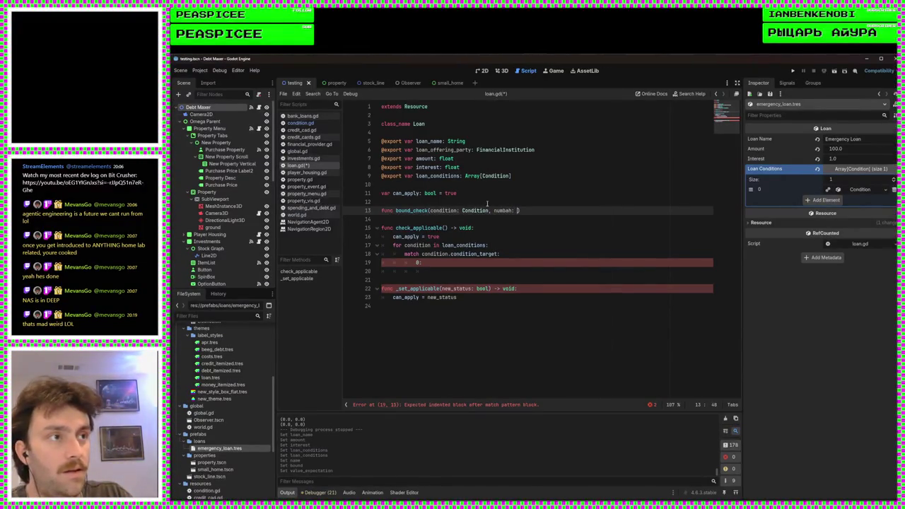
{"action": "type", "text": "float) -> "}
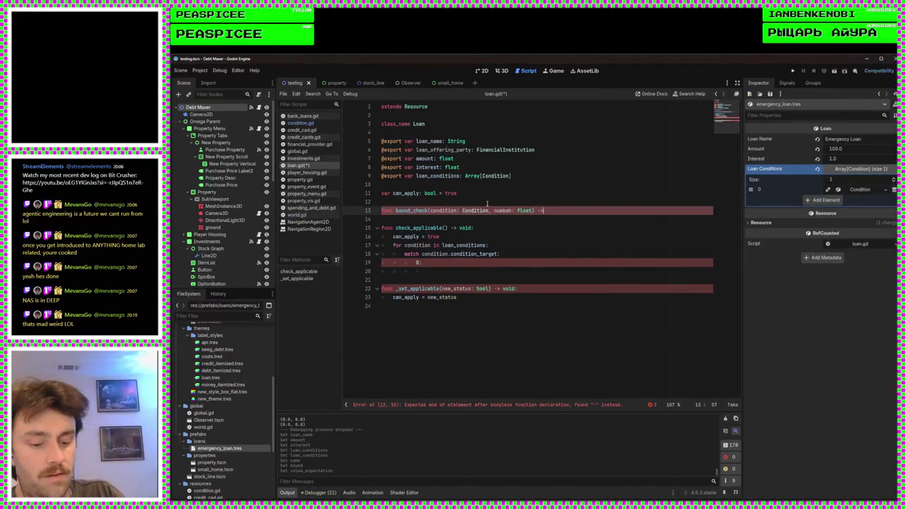
{"action": "type", "text": "bo"}
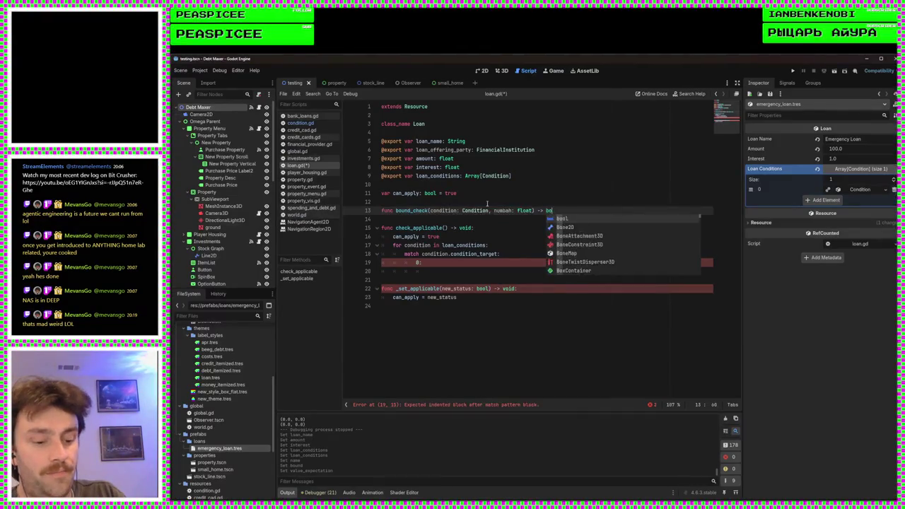
{"action": "type", "text": "olean"}
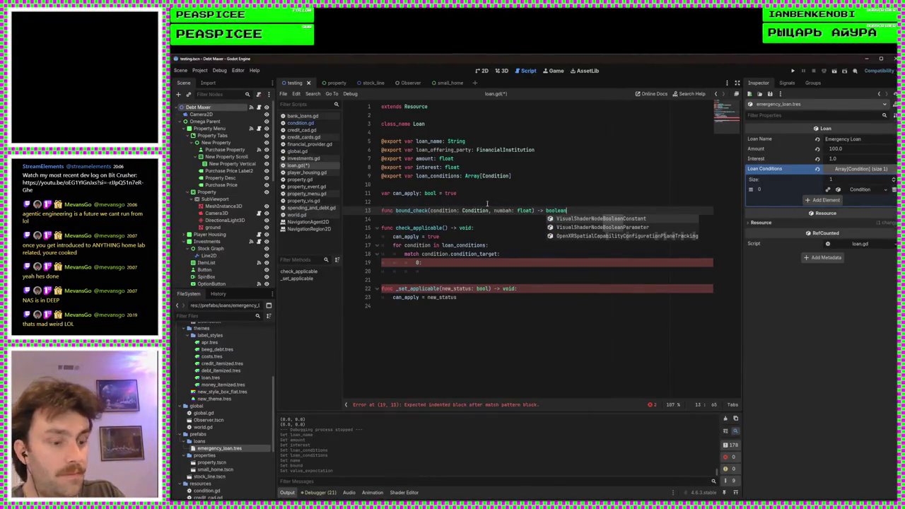
{"action": "type", "text": ":"}
{"action": "key", "text": "Return"}
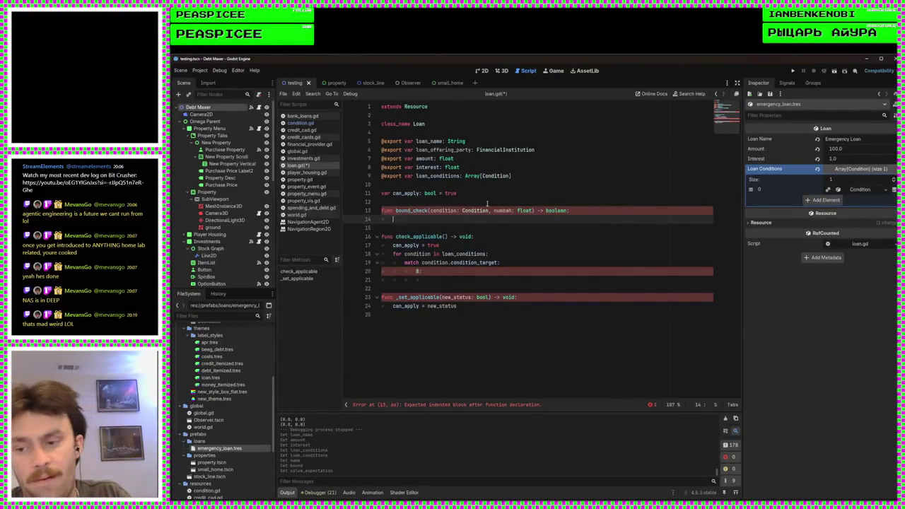
Step: Start bound_check with 'match condition.bound:', checking Condition fields in the Inspector and condition.gd
{"action": "type", "text": "if"}
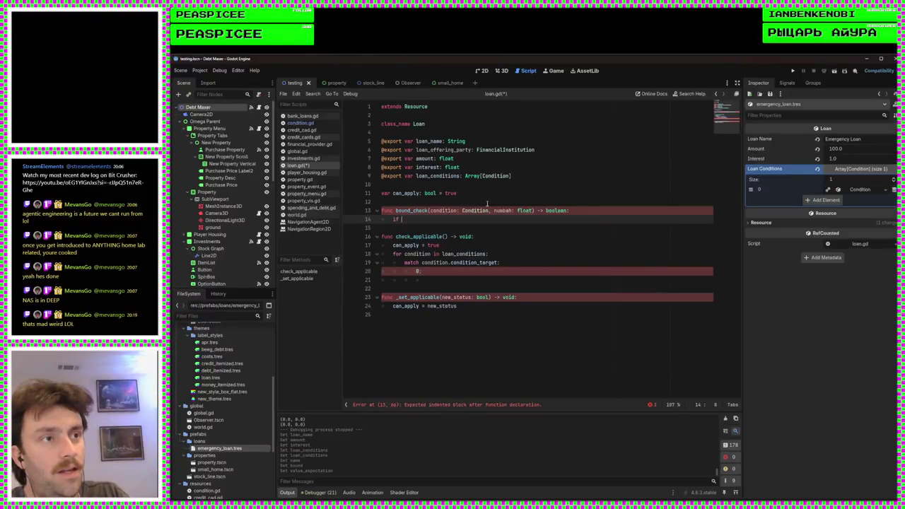
{"action": "key", "text": "BackSpace"}
{"action": "key", "text": "BackSpace"}
{"action": "type", "text": "mat"}
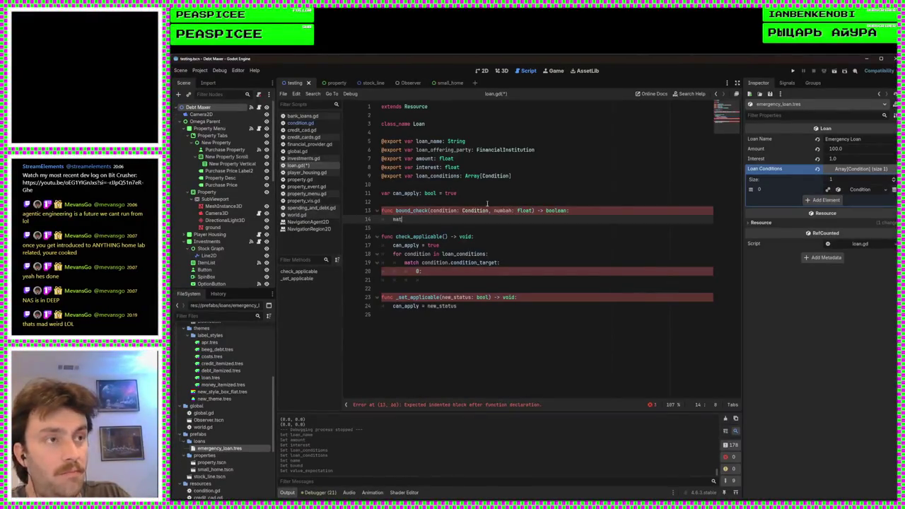
{"action": "type", "text": "ch condition."}
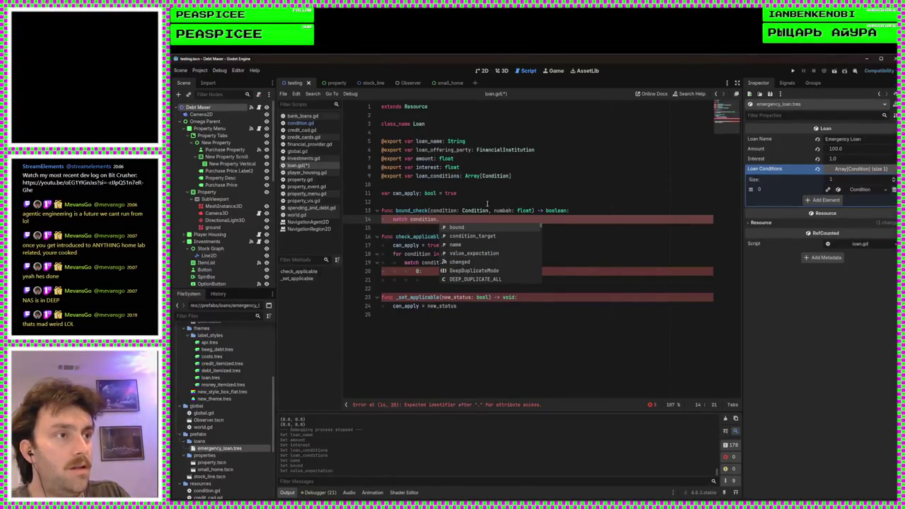
{"action": "key", "text": "Down"}
{"action": "key", "text": "Down"}
{"action": "key", "text": "Down"}
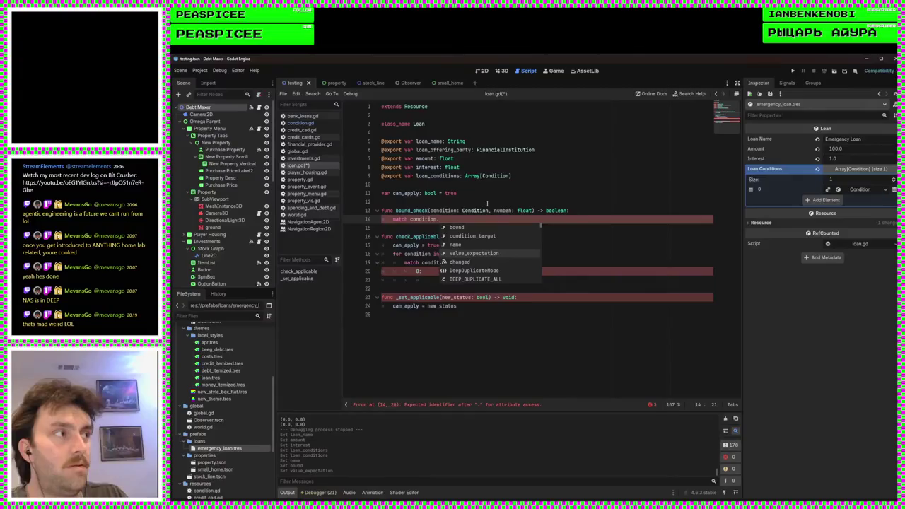
{"action": "left_click", "coordinate": [859, 189]}
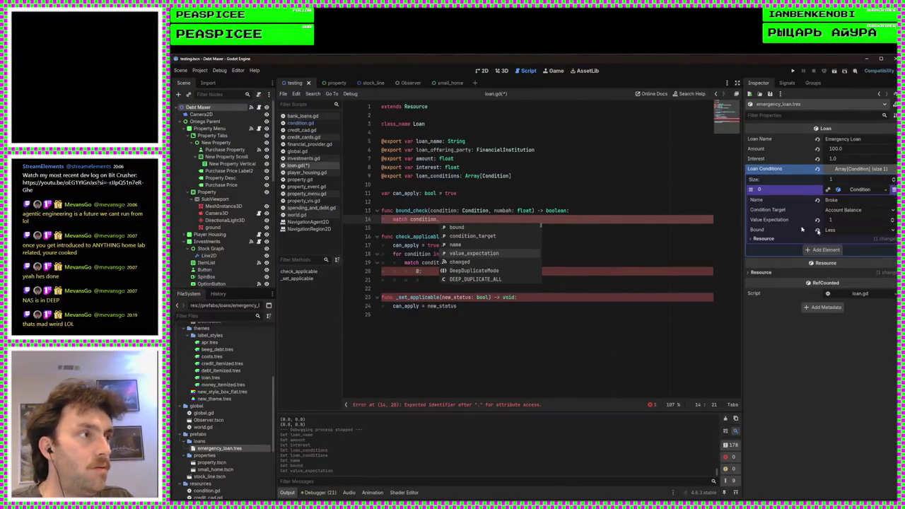
{"action": "left_click", "coordinate": [472, 228]}
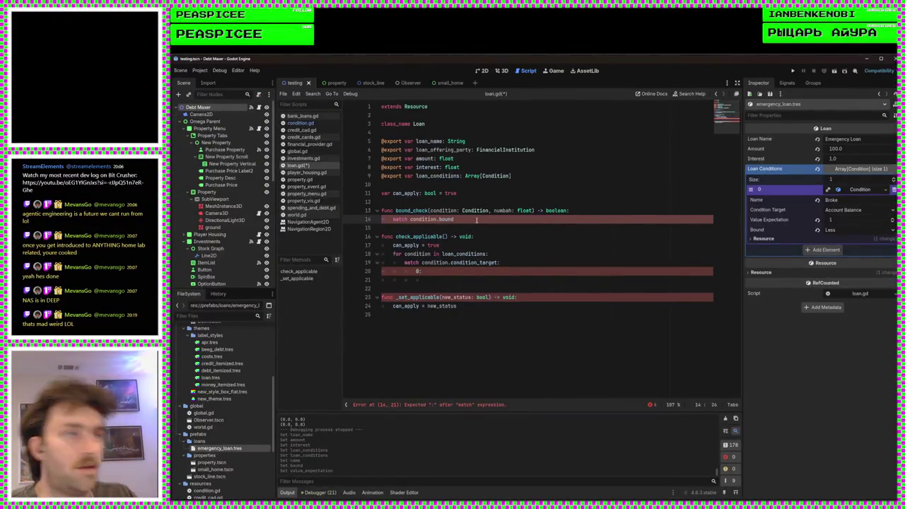
{"action": "type", "text": ":"}
{"action": "key", "text": "Return"}
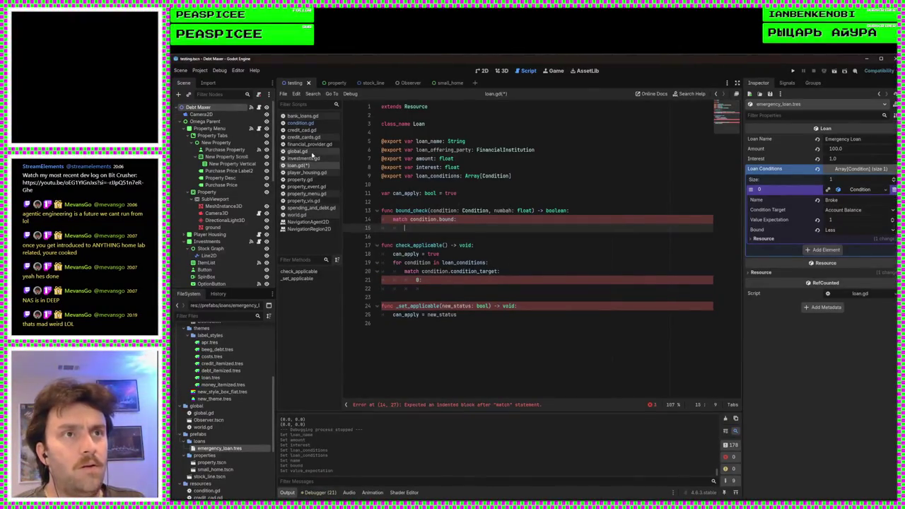
{"action": "left_click", "coordinate": [300, 123]}
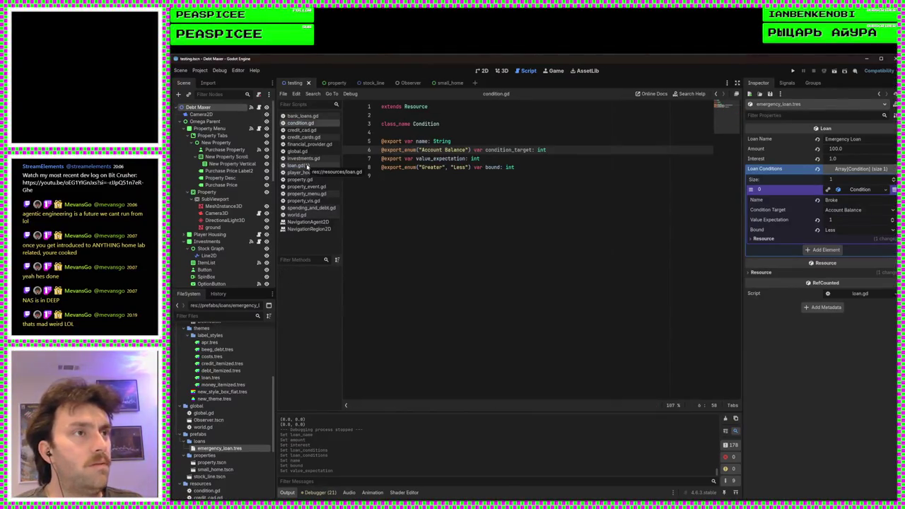
Step: Add case '0: return numbah > condition.condition_target' to the bound match
{"action": "left_click", "coordinate": [307, 166]}
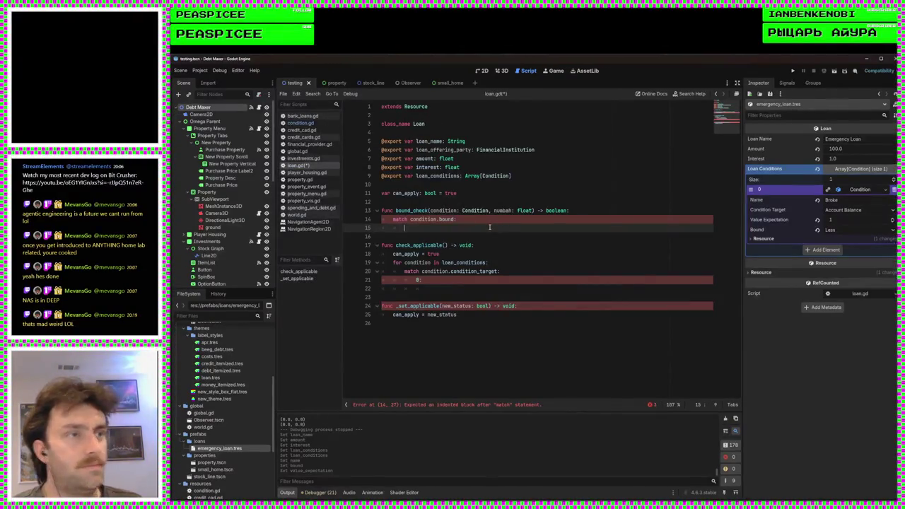
{"action": "type", "text": "0:"}
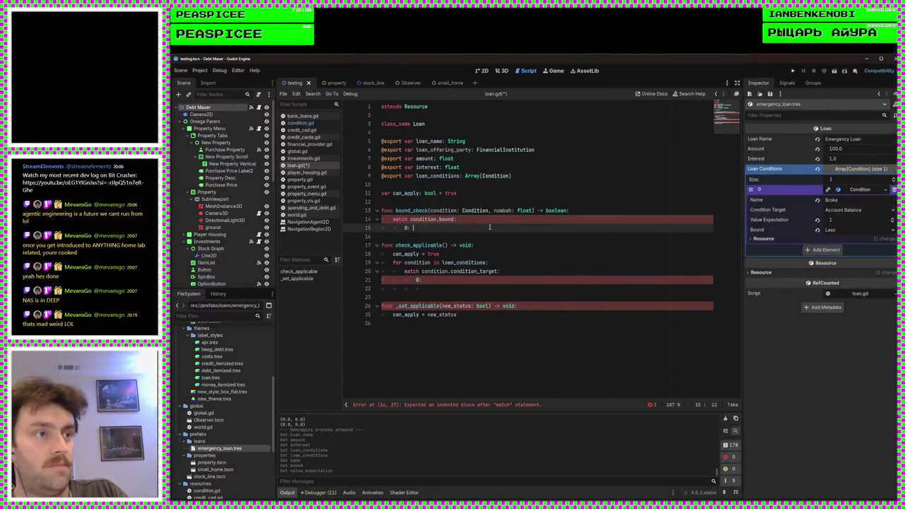
{"action": "left_click", "coordinate": [311, 123]}
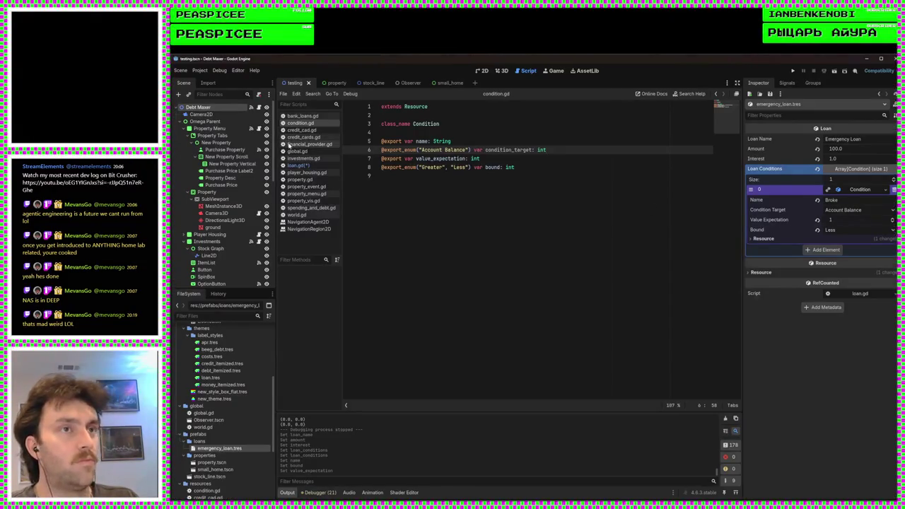
{"action": "left_click", "coordinate": [300, 166]}
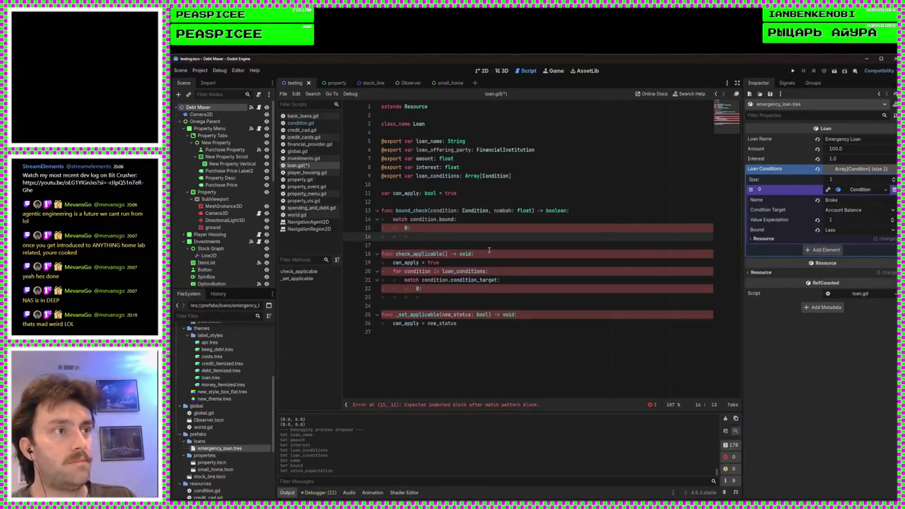
{"action": "type", "text": "numbah "}
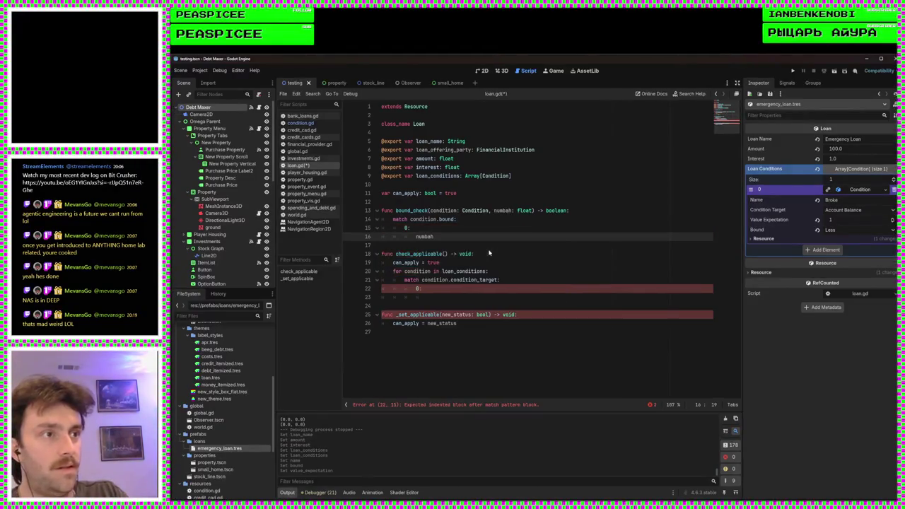
{"action": "type", "text": "> con"}
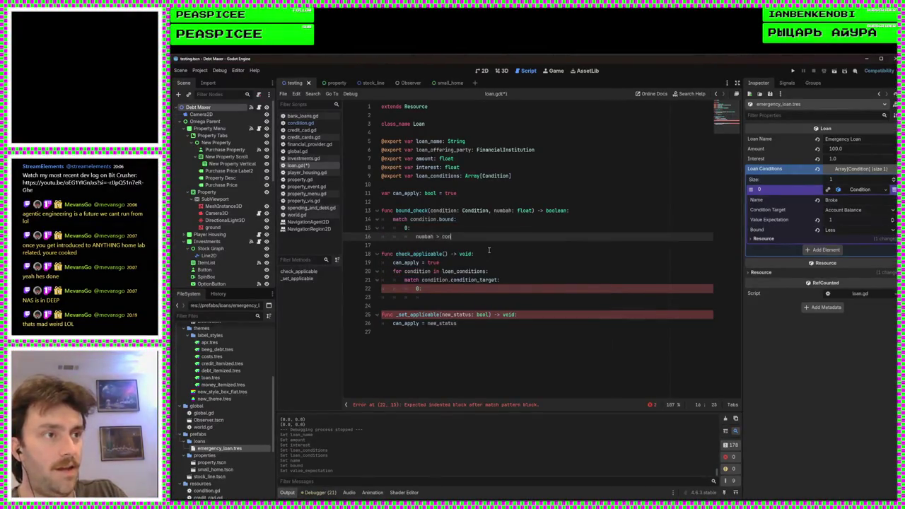
{"action": "key", "text": "Return"}
{"action": "type", "text": "."}
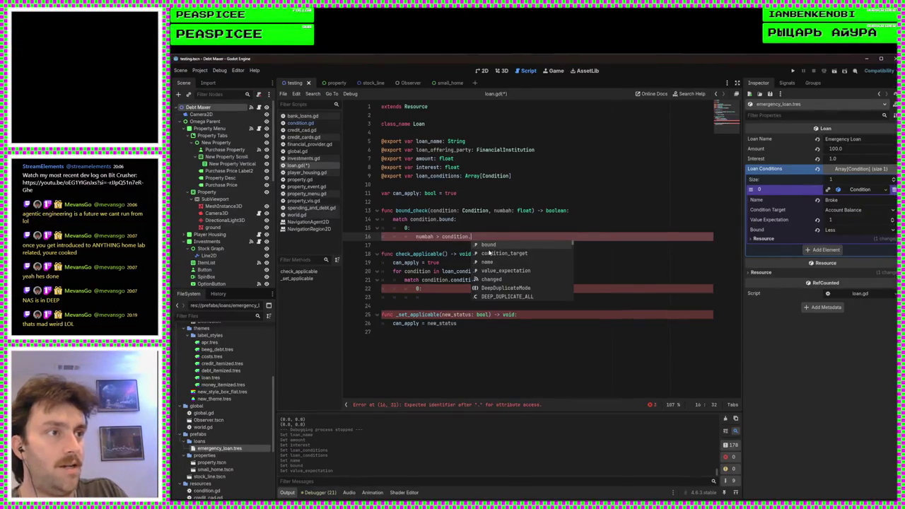
{"action": "left_click", "coordinate": [490, 253]}
{"action": "left_click", "coordinate": [416, 236]}
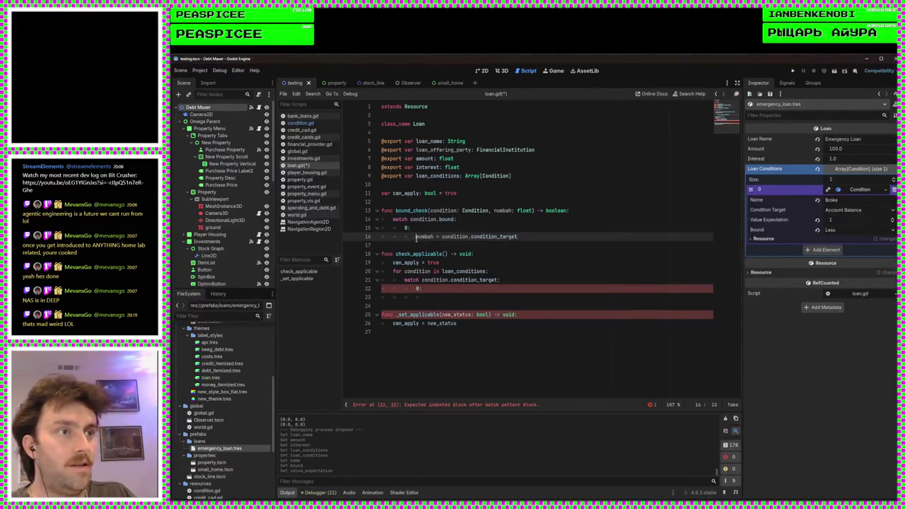
{"action": "type", "text": "return"}
{"action": "left_click", "coordinate": [589, 236]}
Step: Add case 1 returning numbah < condition.condition_target and save loan.gd
{"action": "key", "text": "Return"}
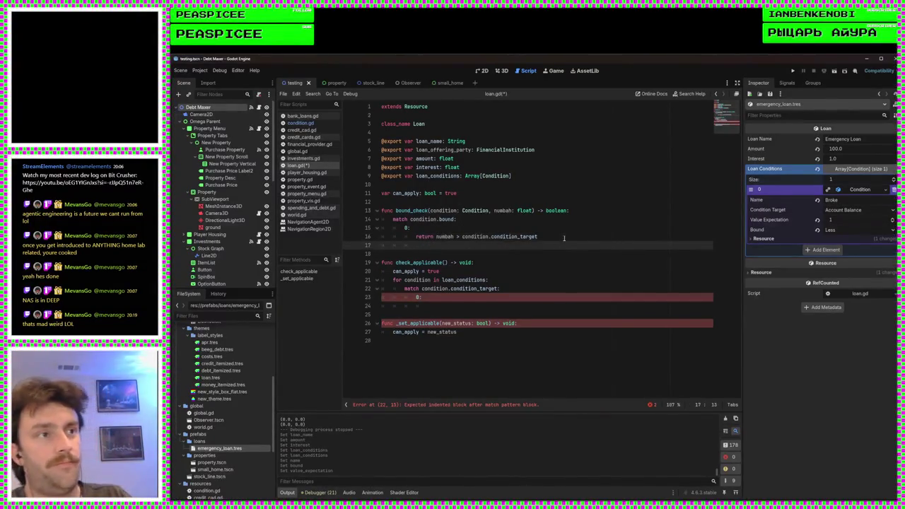
{"action": "type", "text": "1:"}
{"action": "key", "text": "Return"}
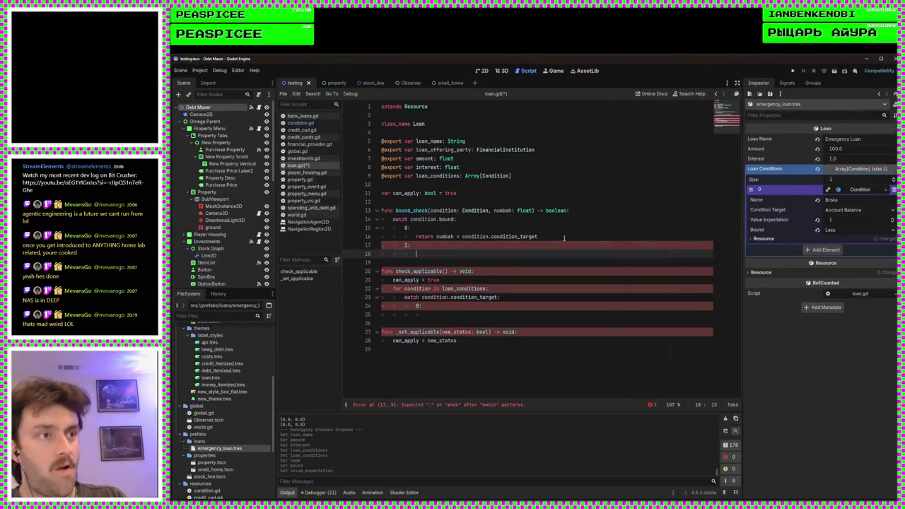
{"action": "left_click_drag", "start_coordinate": [564, 238], "coordinate": [414, 237]}
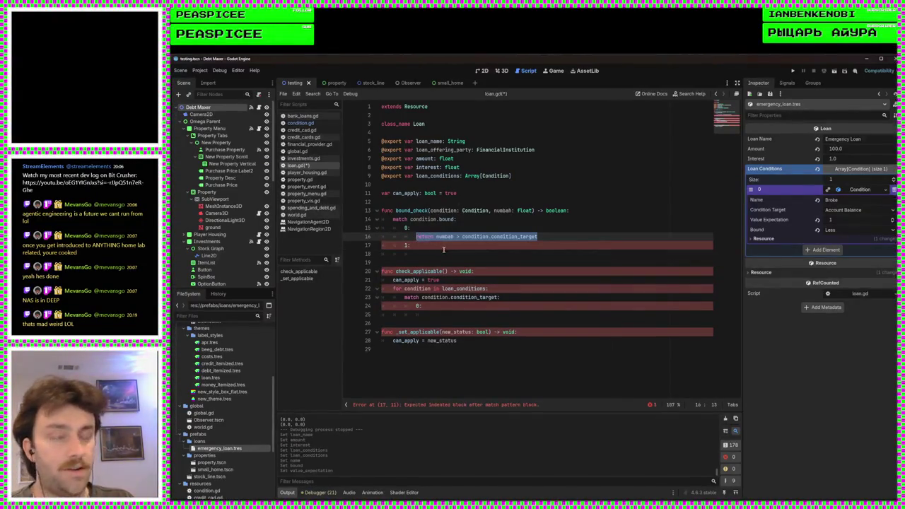
{"action": "key", "text": "ctrl+c"}
{"action": "left_click", "coordinate": [444, 253]}
{"action": "key", "text": "ctrl+v"}
{"action": "key", "text": "BackSpace"}
{"action": "type", "text": "<"}
{"action": "key", "text": "ctrl+s"}
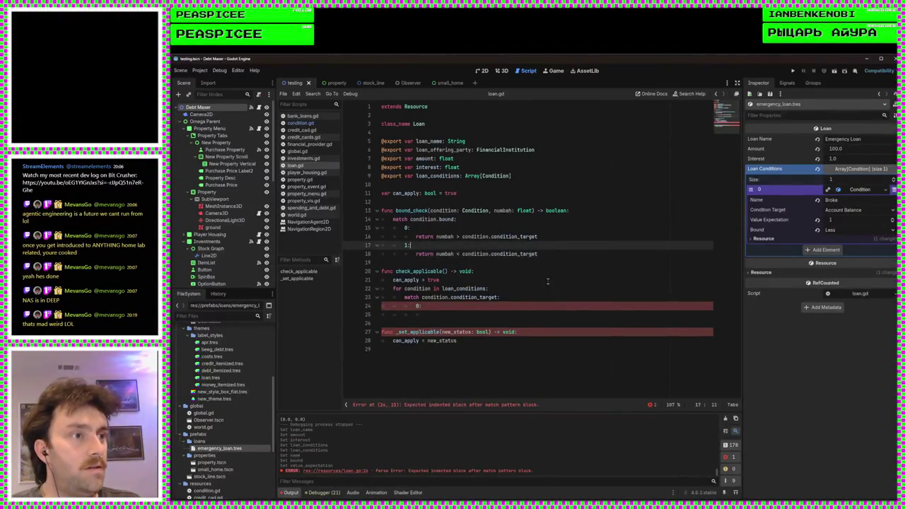
{"action": "left_click", "coordinate": [501, 314]}
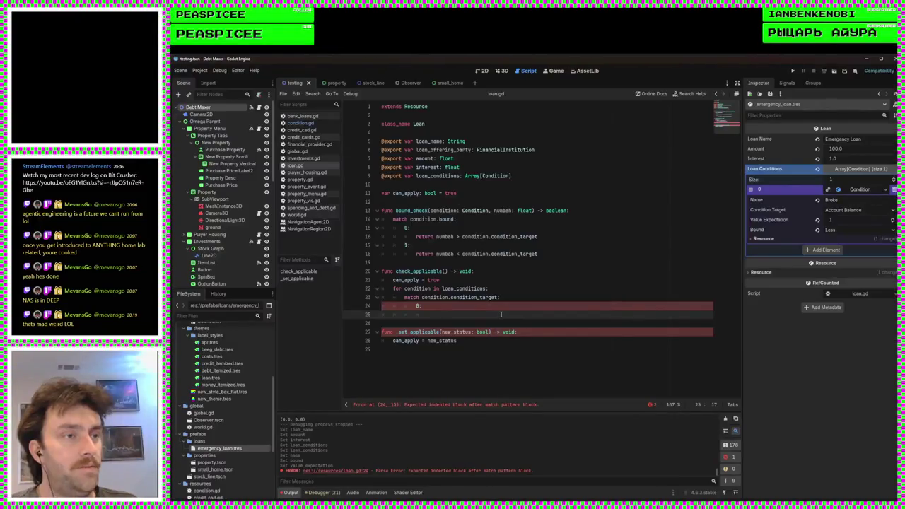
Step: Set 'can_apply = bound_check(condition, loan_offering_party.account_balance)' in check_applicable's case 0
{"action": "type", "text": "can_apply "}
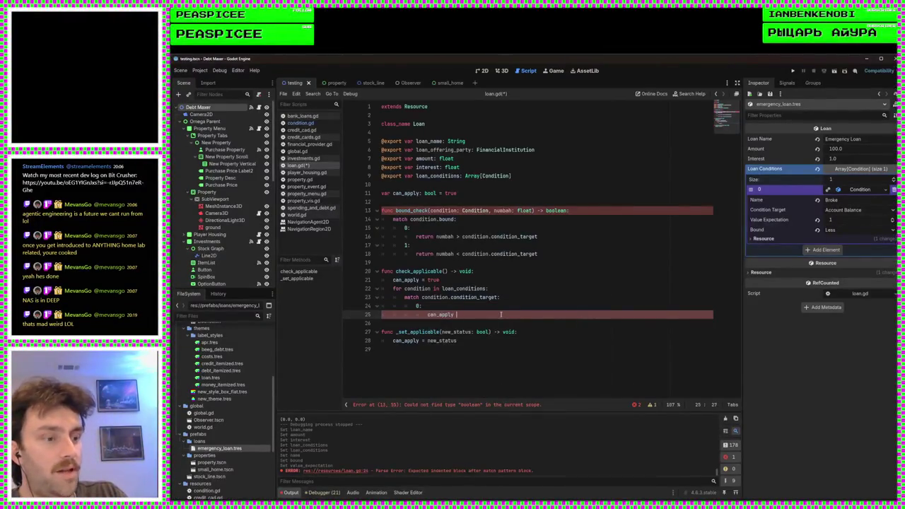
{"action": "type", "text": "= bo"}
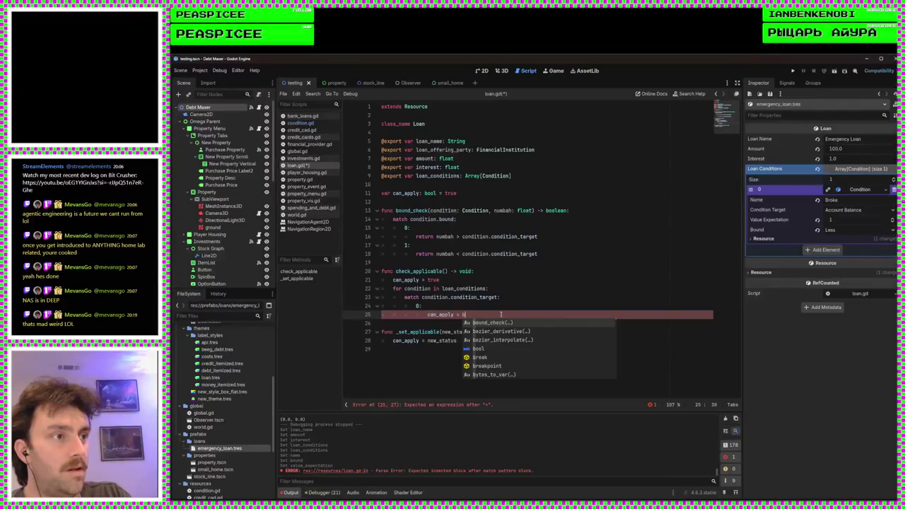
{"action": "key", "text": "Return"}
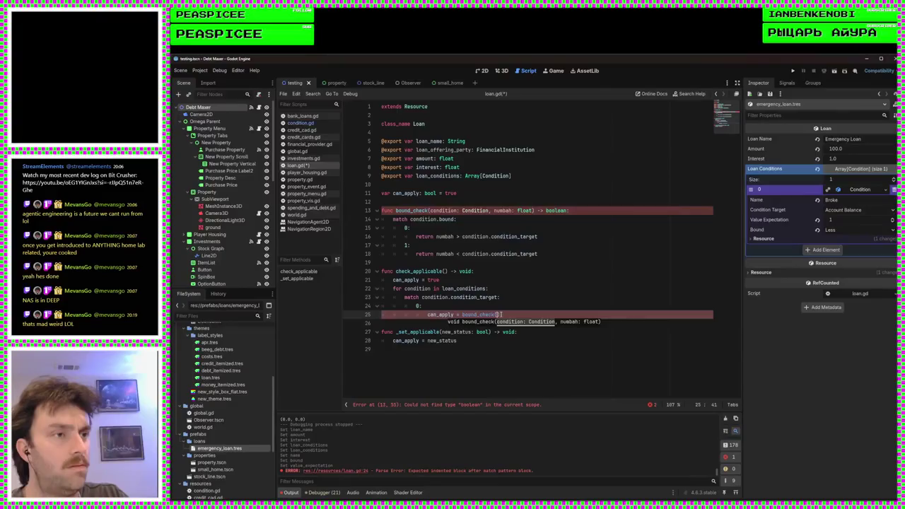
{"action": "type", "text": "ond"}
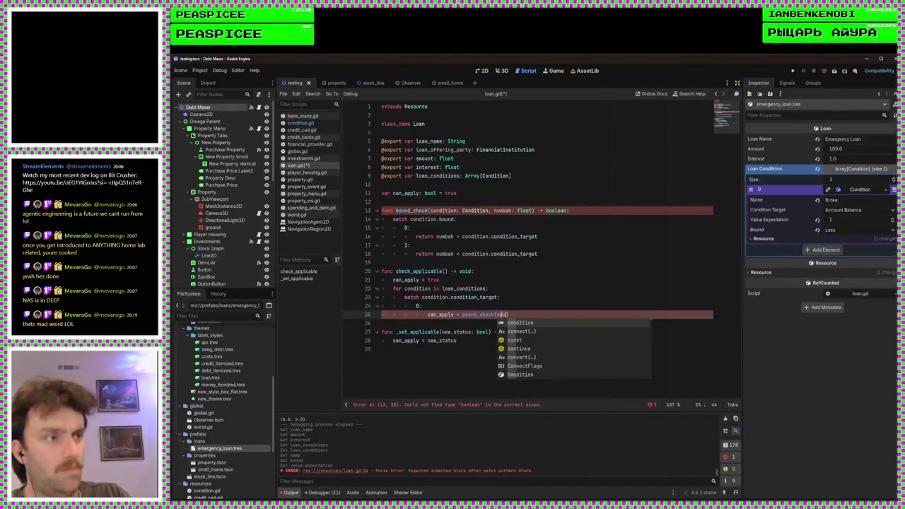
{"action": "key", "text": "Return"}
{"action": "type", "text": ","}
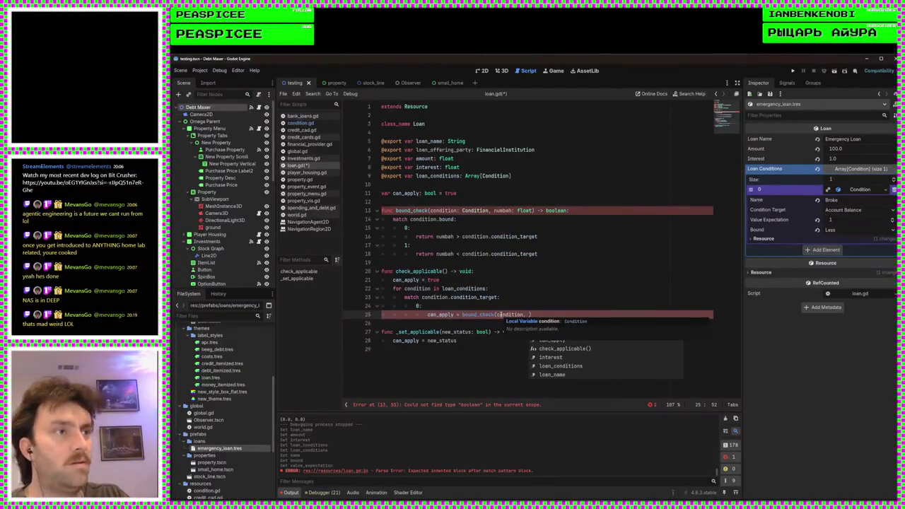
{"action": "type", "text": "lo"}
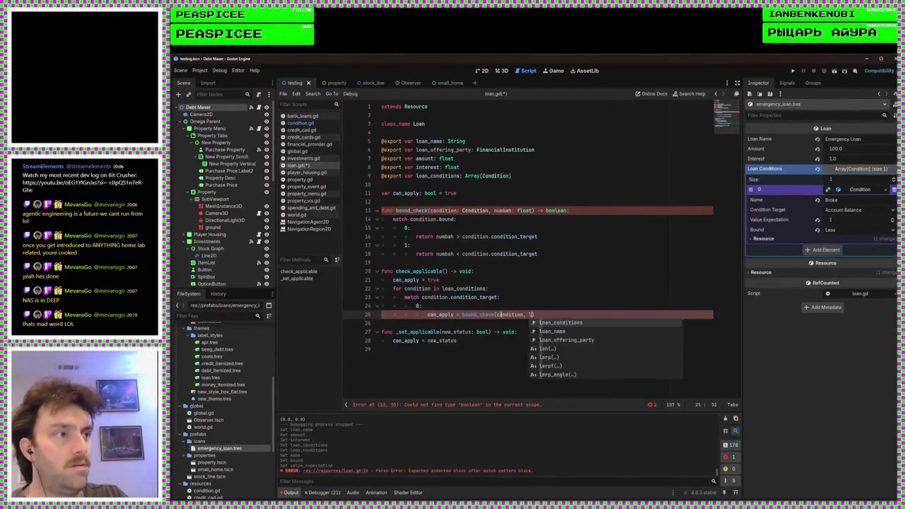
{"action": "key", "text": "Down"}
{"action": "key", "text": "Down"}
{"action": "key", "text": "Return"}
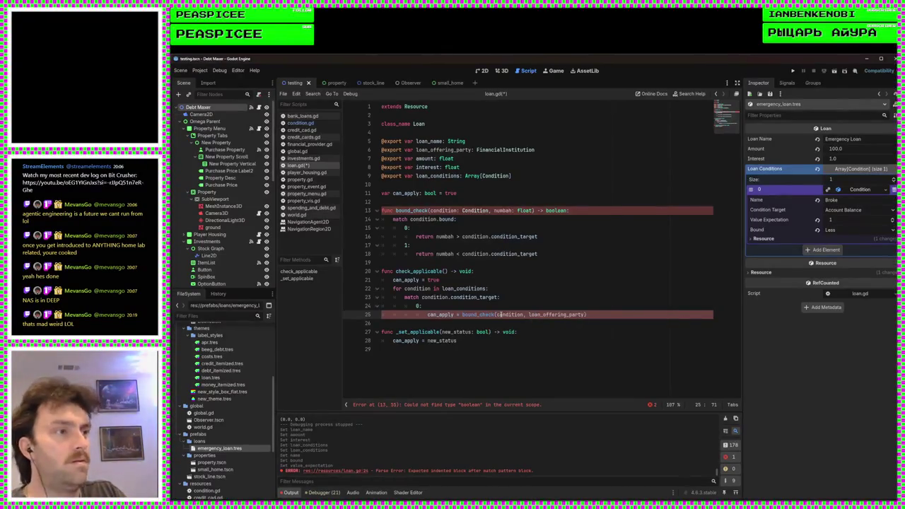
{"action": "type", "text": ")"}
{"action": "type", "text": ".a"}
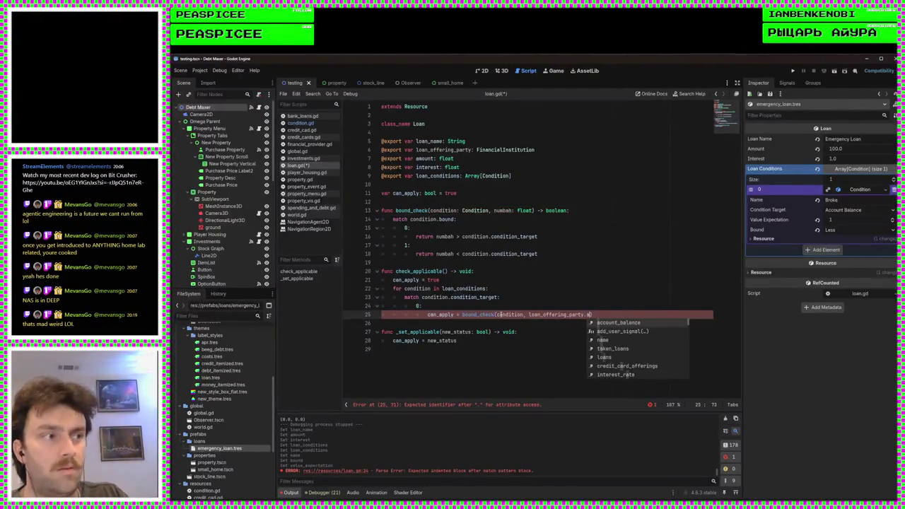
{"action": "key", "text": "Return"}
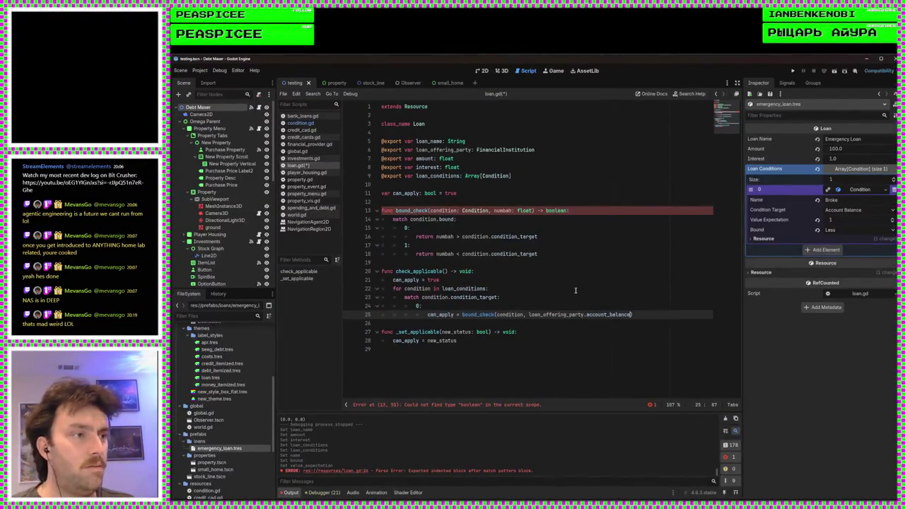
Step: Change bound_check's return type on line 13 from boolean to bool
{"action": "left_click", "coordinate": [565, 210]}
{"action": "key", "text": "BackSpace"}
{"action": "key", "text": "BackSpace"}
{"action": "key", "text": "BackSpace"}
{"action": "type", "text": ":"}
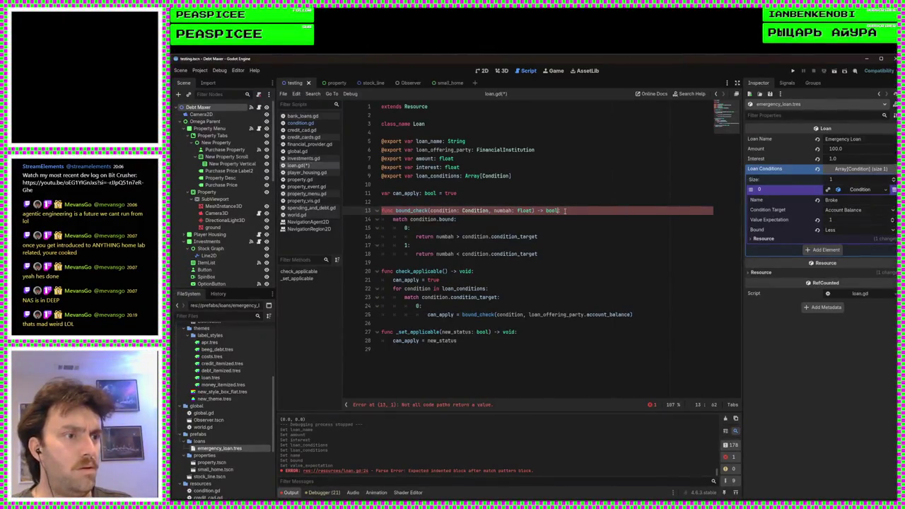
Step: Append a fallback 'return false' after bound_check's match block and save loan.gd
{"action": "left_click", "coordinate": [585, 254]}
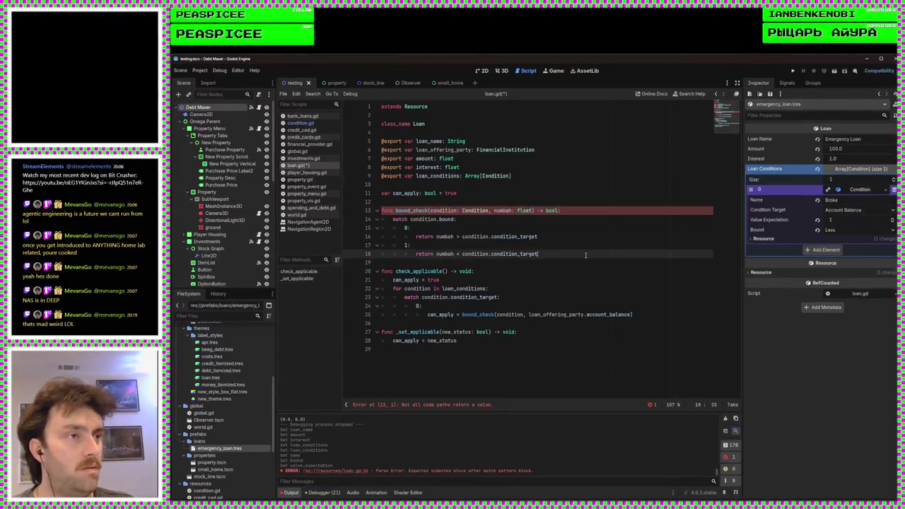
{"action": "key", "text": "Return"}
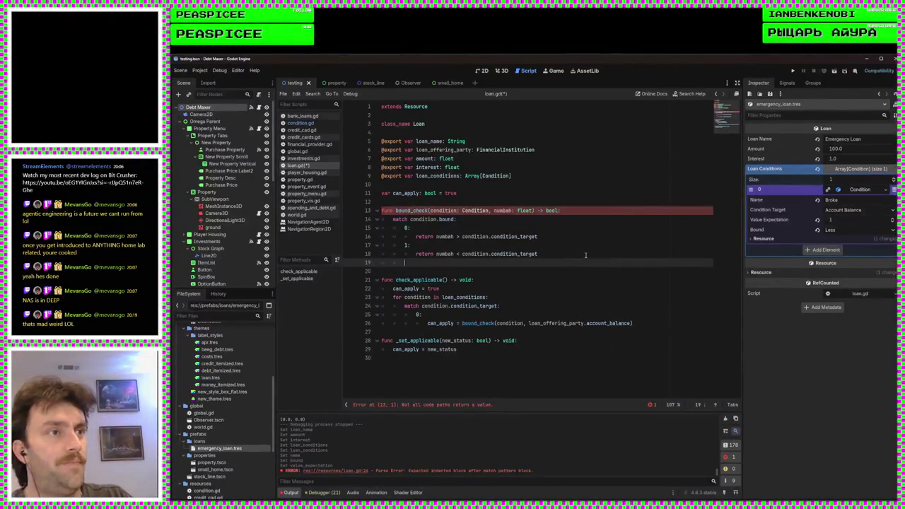
{"action": "type", "text": "return false"}
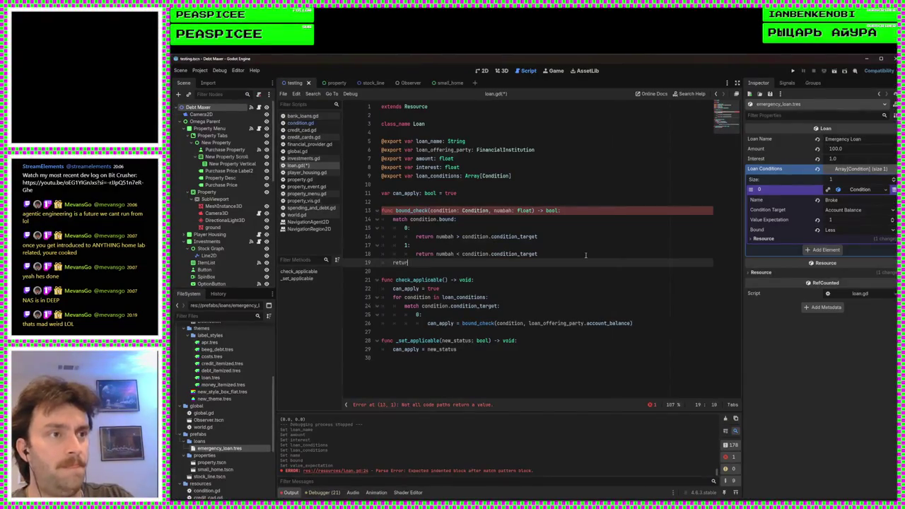
{"action": "key", "text": "ctrl+s"}
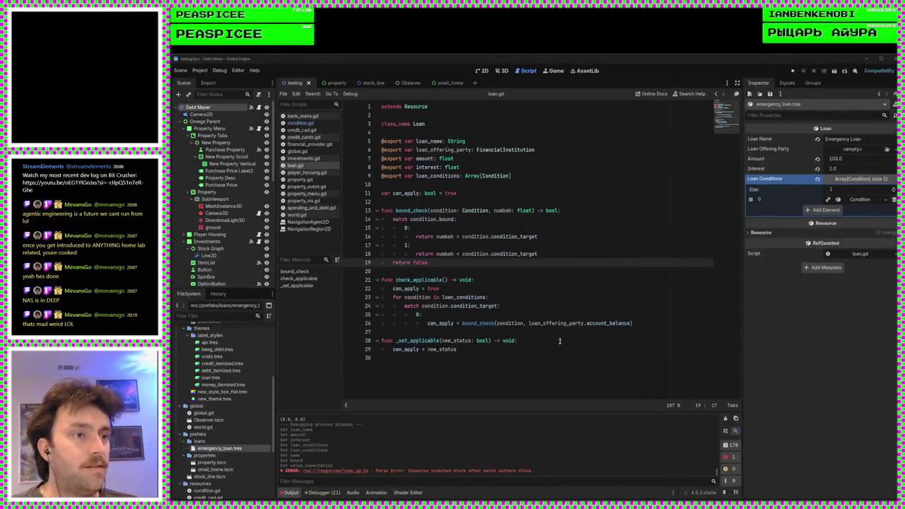
{"action": "left_click", "coordinate": [540, 373]}
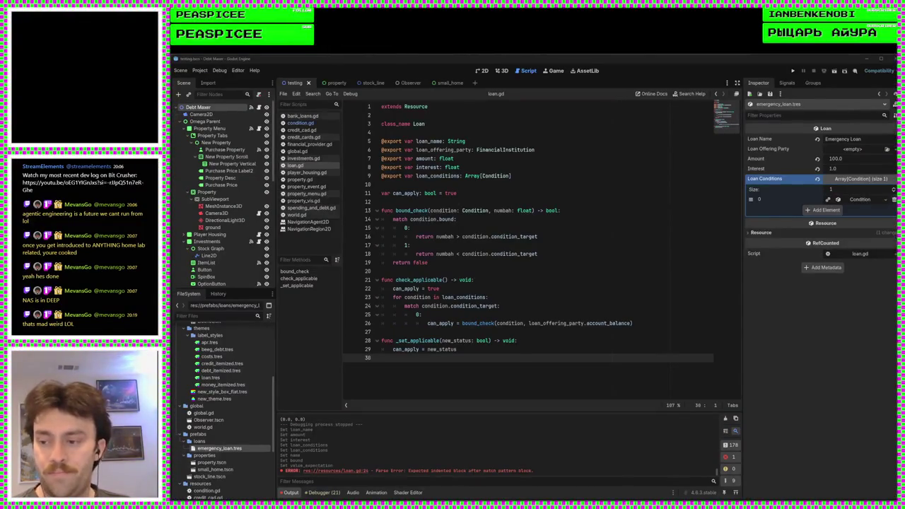
{"action": "left_click", "coordinate": [548, 389]}
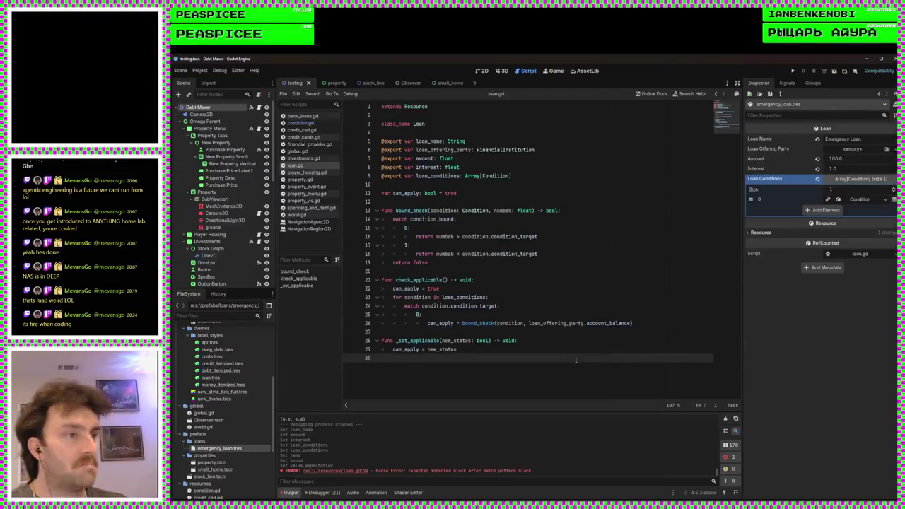
{"action": "left_click", "coordinate": [662, 318]}
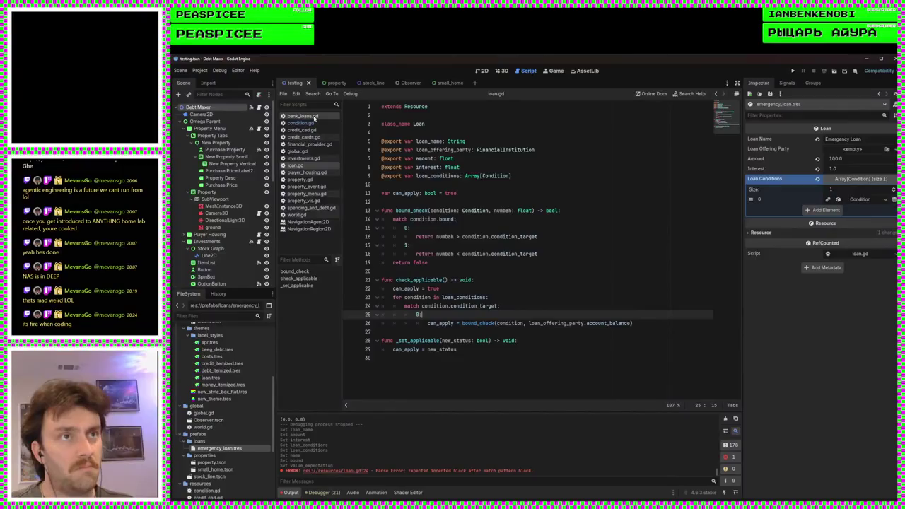
Step: In condition.gd, add "Number of Properties" after Account Balance in the condition_target enum, then save
{"action": "left_click", "coordinate": [303, 123]}
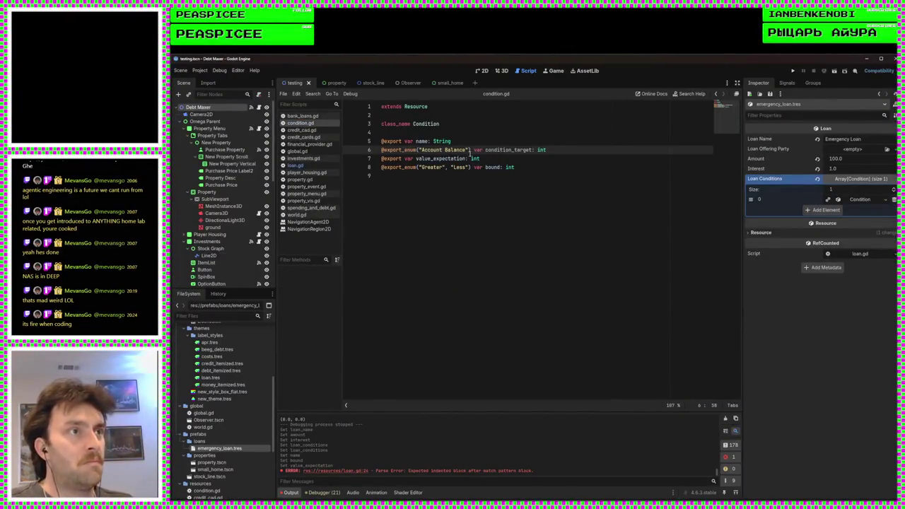
{"action": "type", "text": ", \""}
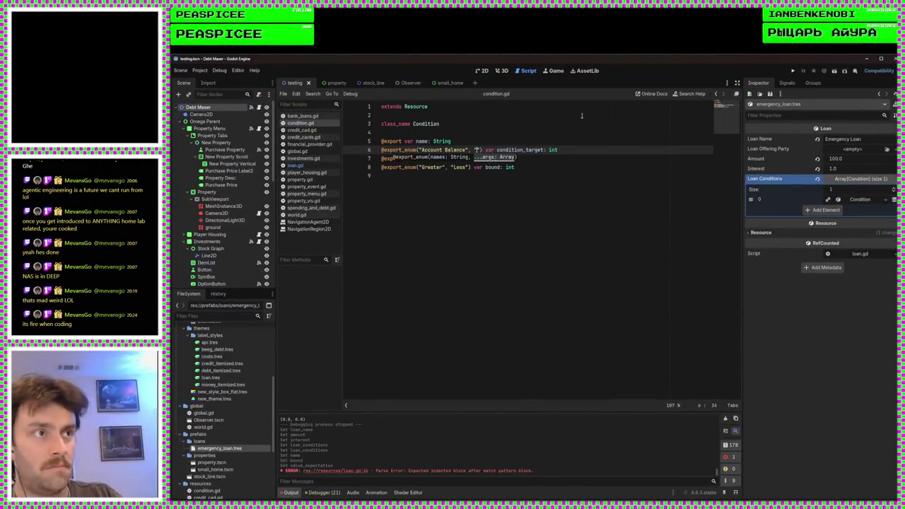
{"action": "type", "text": "Number of P"}
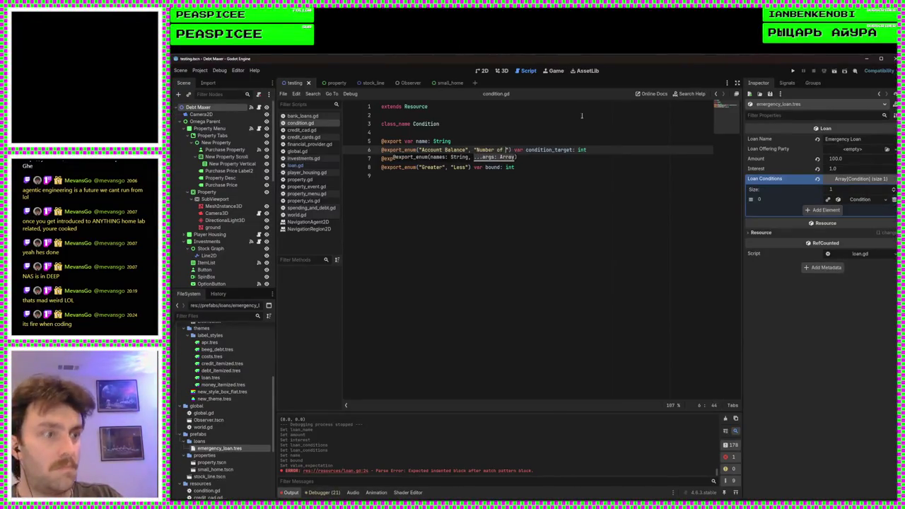
{"action": "type", "text": "roperties"}
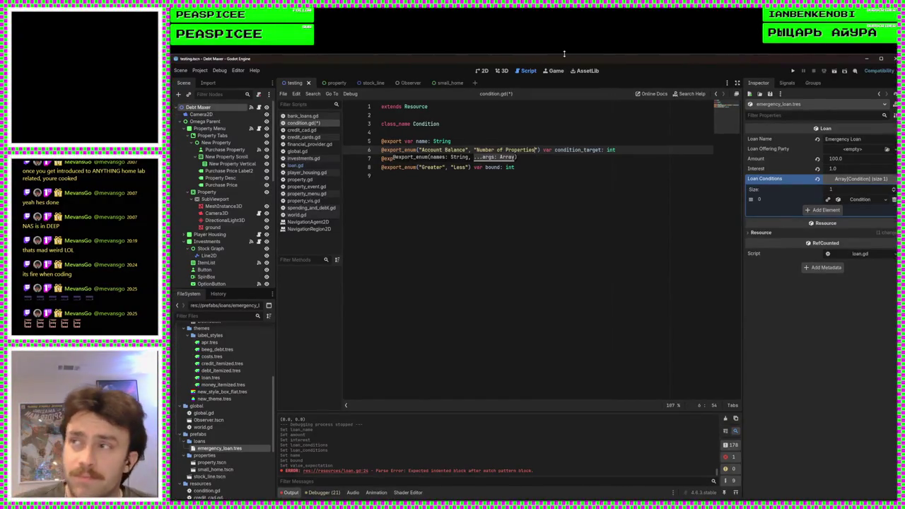
{"action": "left_click", "coordinate": [577, 256]}
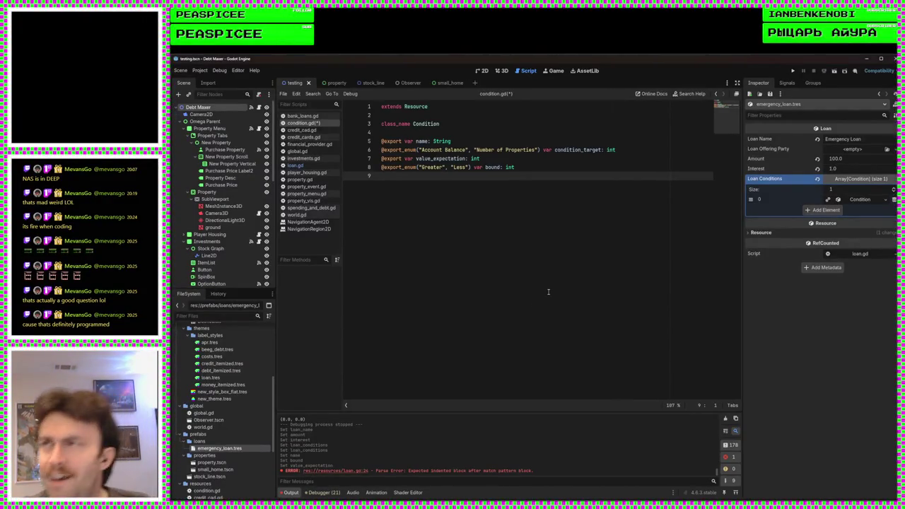
{"action": "key", "text": "ctrl+s"}
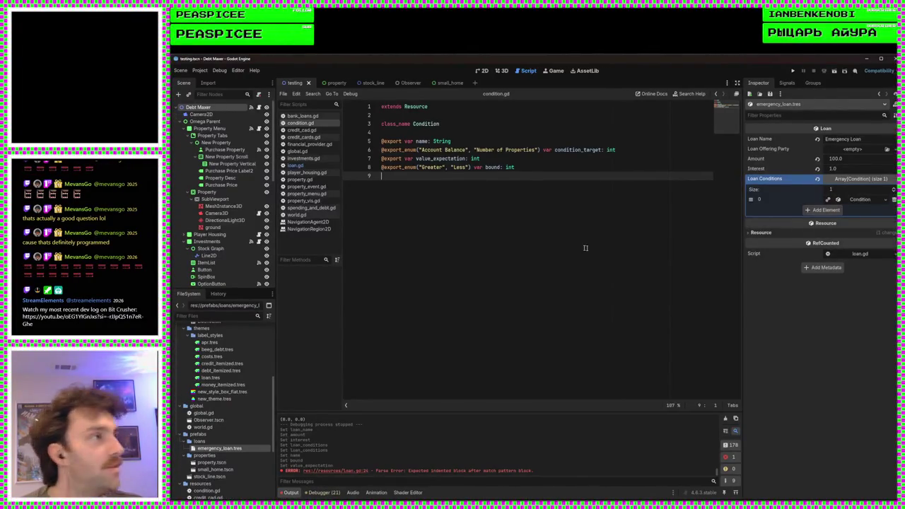
Step: Open the Loan Offering Party choices in the Inspector
{"action": "left_click", "coordinate": [866, 150]}
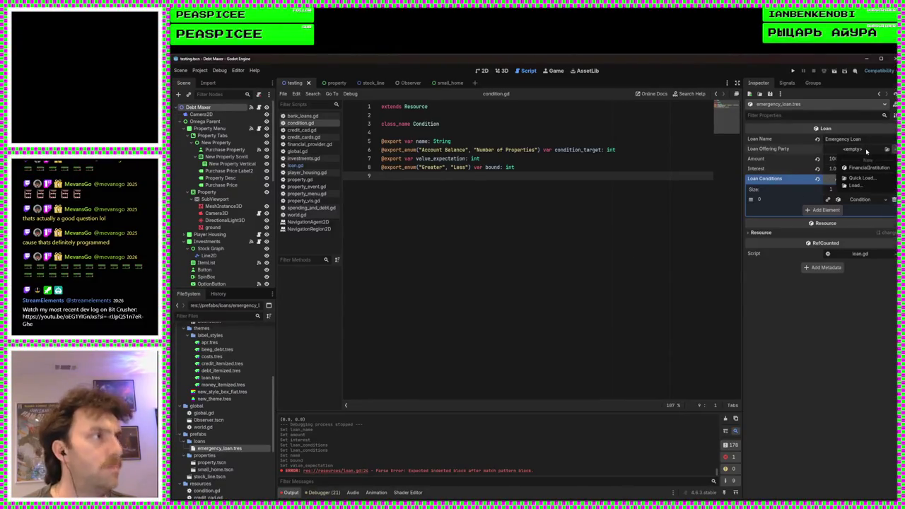
Step: Close the Loan Offering Party choices and return focus to the Godot editor
{"action": "left_click", "coordinate": [634, 198]}
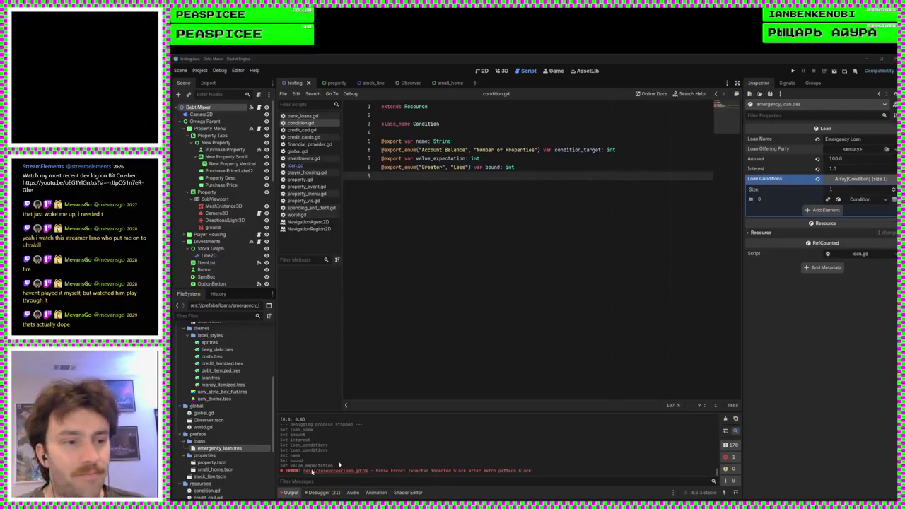
{"action": "left_click", "coordinate": [564, 259]}
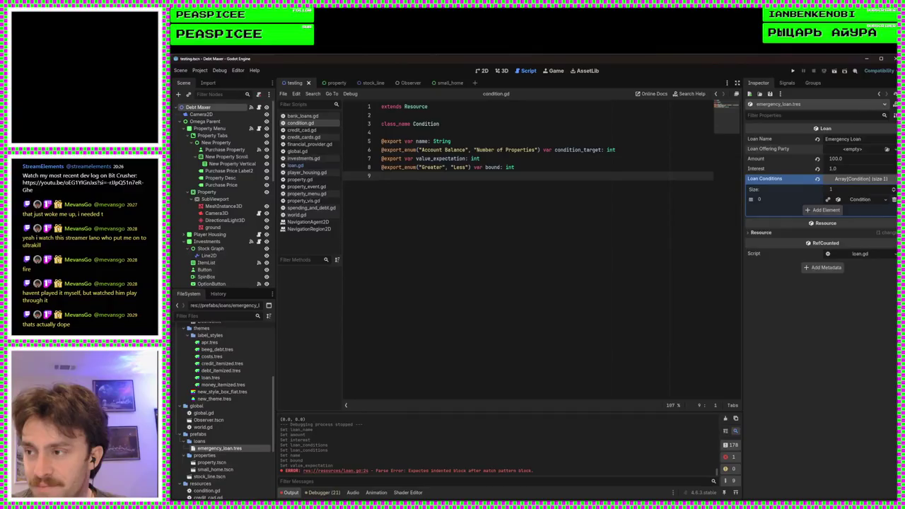
Step: Switch away from the Godot editor to launch ULTRAKILL
{"action": "key", "text": "alt+Tab"}
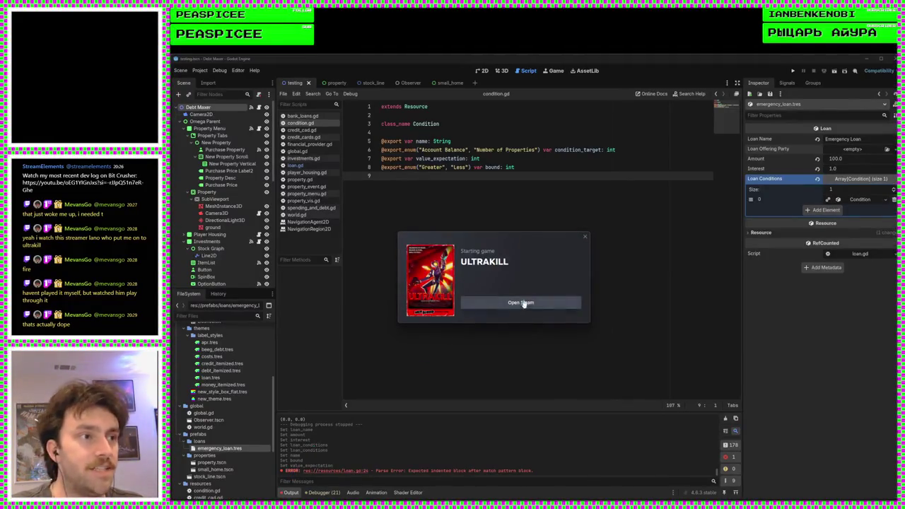
Step: Dismiss the Steam 'Starting game ULTRAKILL' notice and bring the game's main menu to the front
{"action": "left_click", "coordinate": [427, 257]}
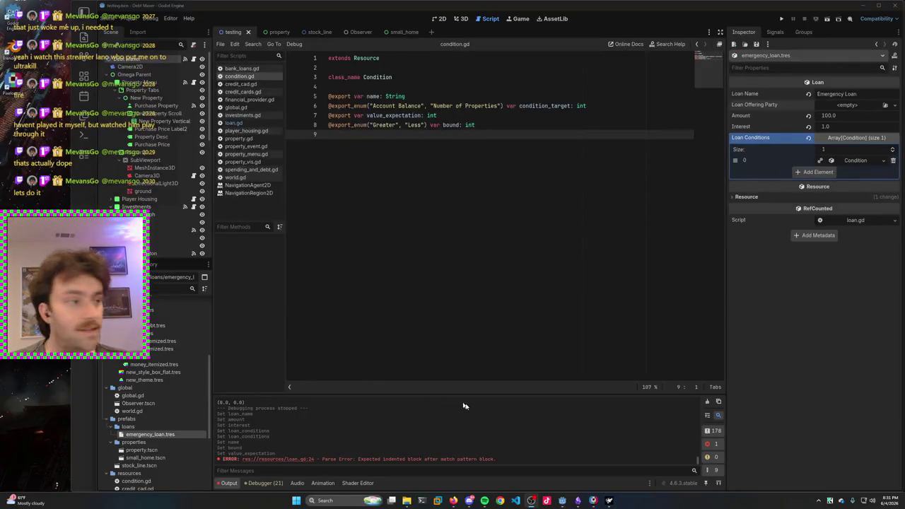
{"action": "left_click", "coordinate": [609, 500]}
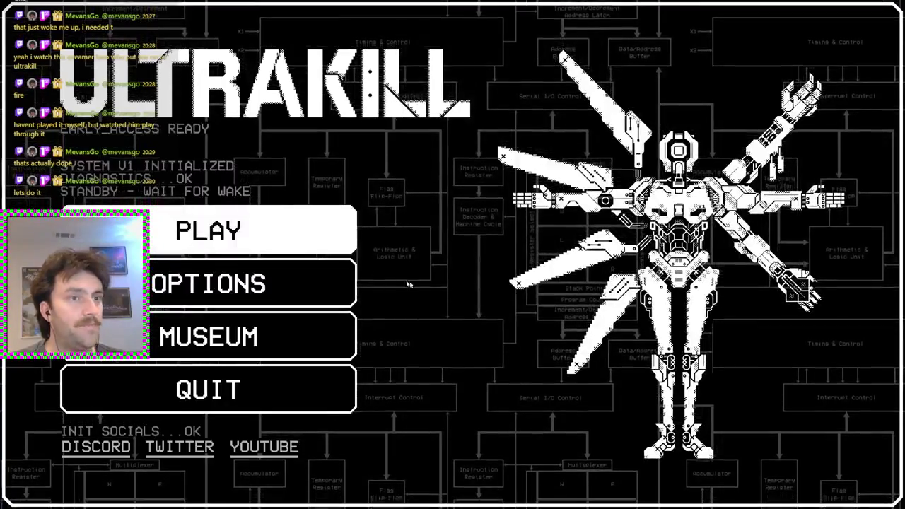
Step: Load into the museum from the main menu and resume play after a brief switch to Godot
{"action": "left_click", "coordinate": [318, 224]}
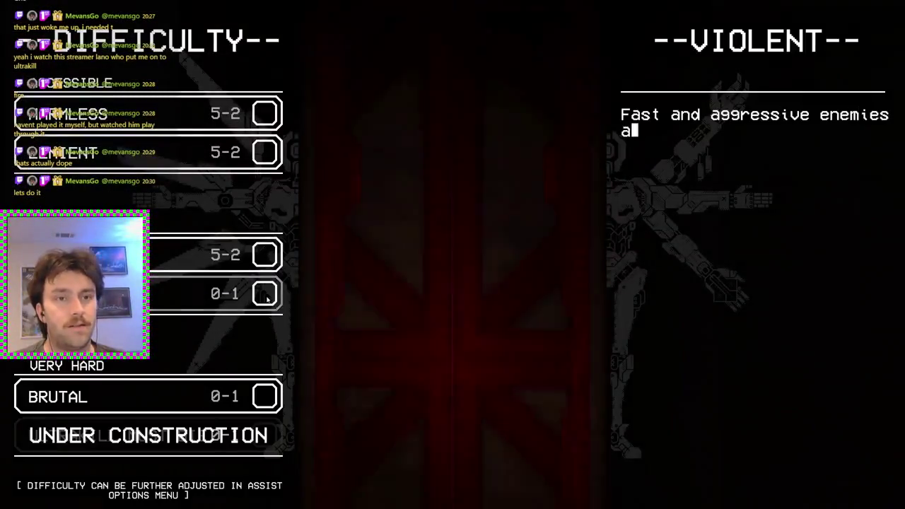
{"action": "key", "text": "Escape"}
{"action": "left_click", "coordinate": [208, 336]}
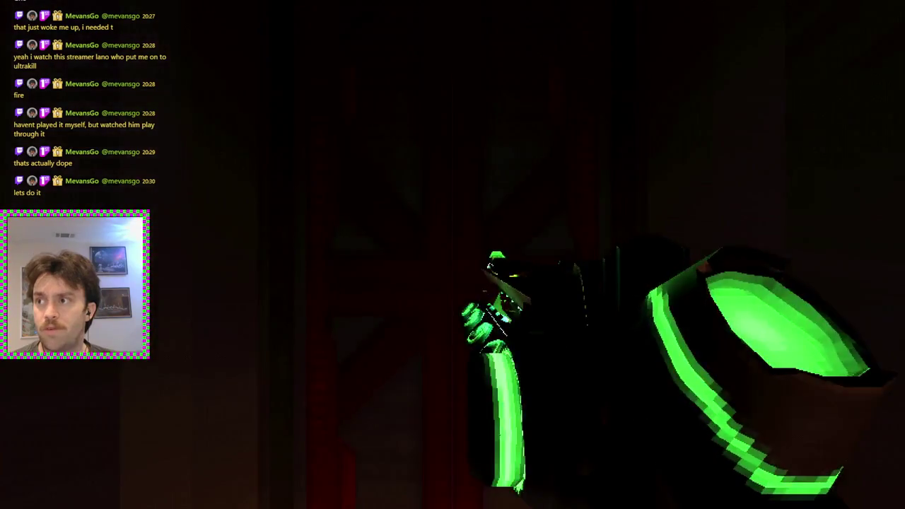
{"action": "key", "text": "Escape"}
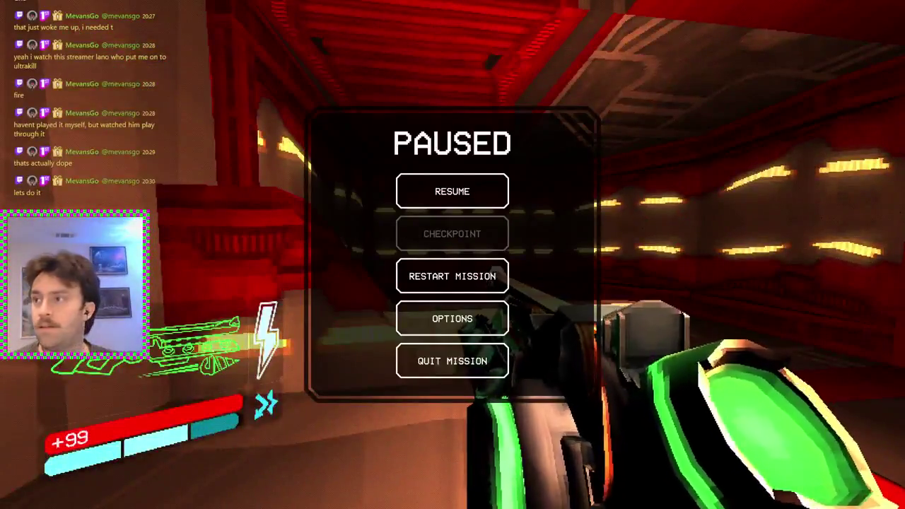
{"action": "key", "text": "alt+Tab"}
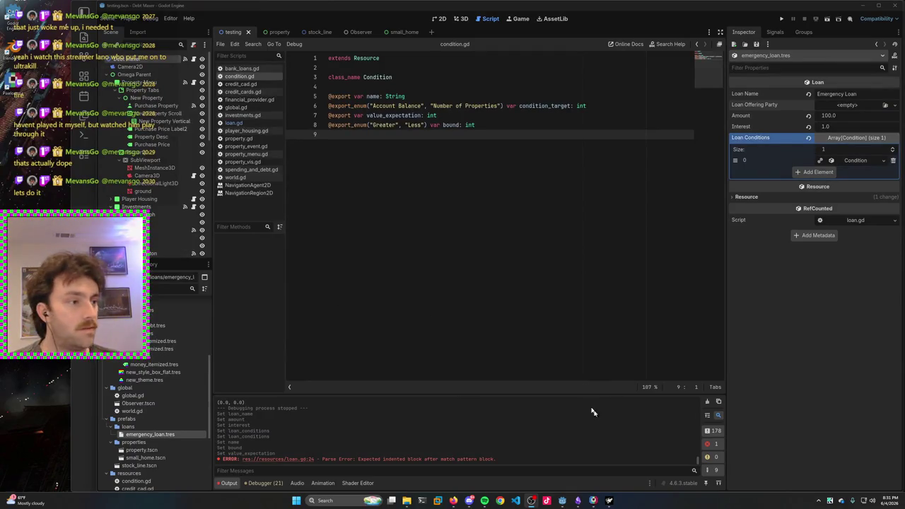
{"action": "left_click", "coordinate": [610, 501]}
{"action": "left_click", "coordinate": [465, 201]}
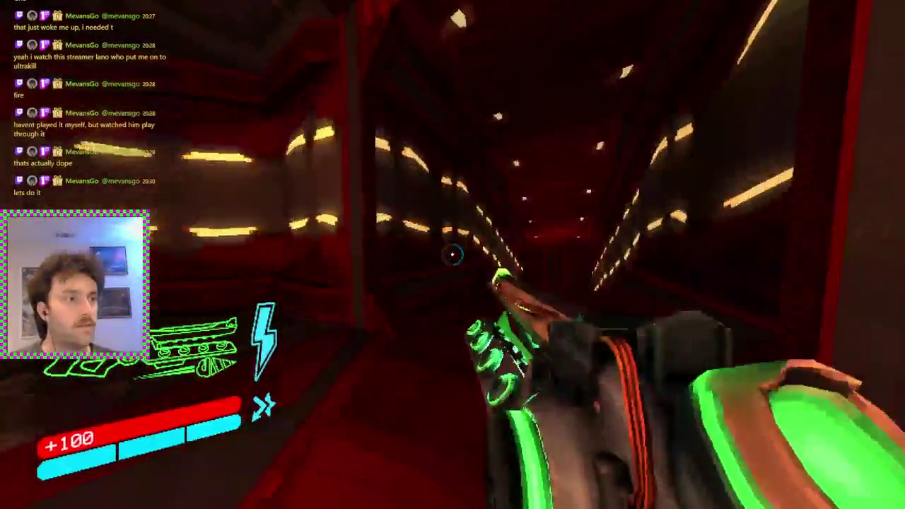
Step: In Graphics options, change Downscaling from 480p (LOW) to OFF and resume play
{"action": "key", "text": "Escape"}
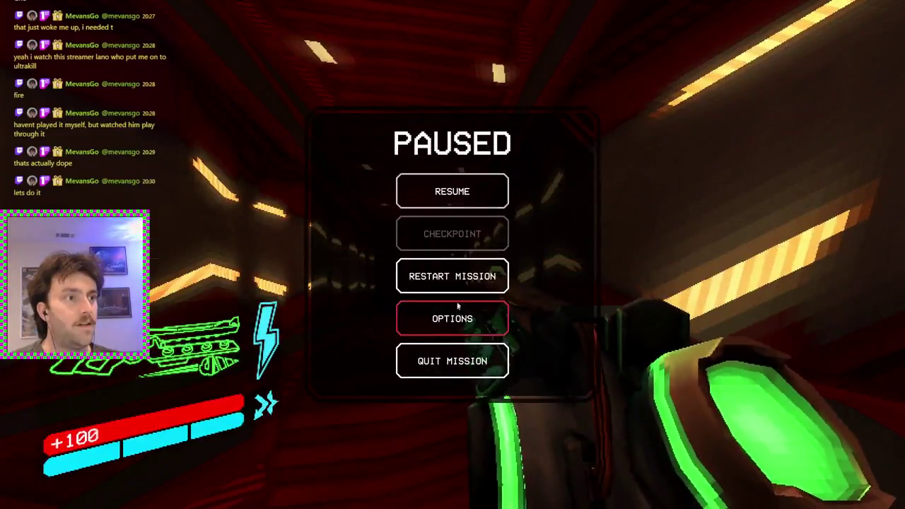
{"action": "left_click", "coordinate": [454, 317]}
{"action": "scroll", "coordinate": [426, 232], "scroll_direction": "down", "scroll_amount": 3}
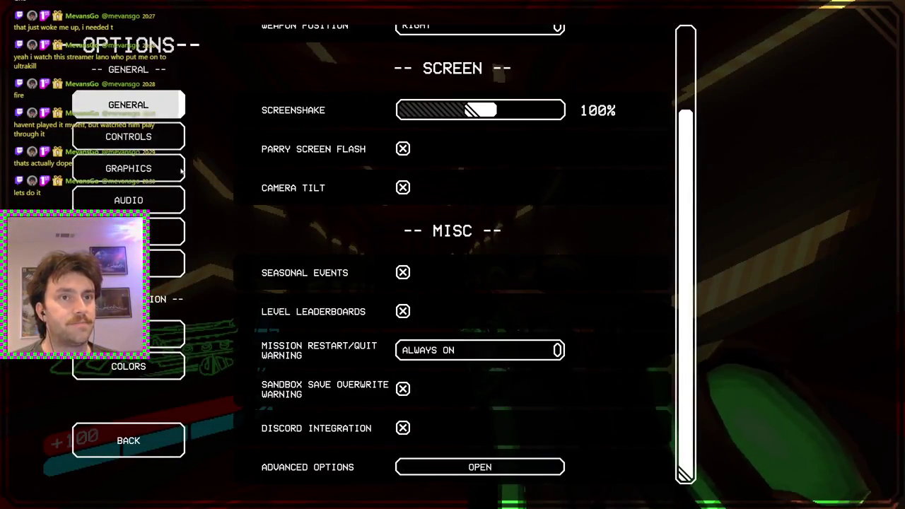
{"action": "left_click", "coordinate": [180, 171]}
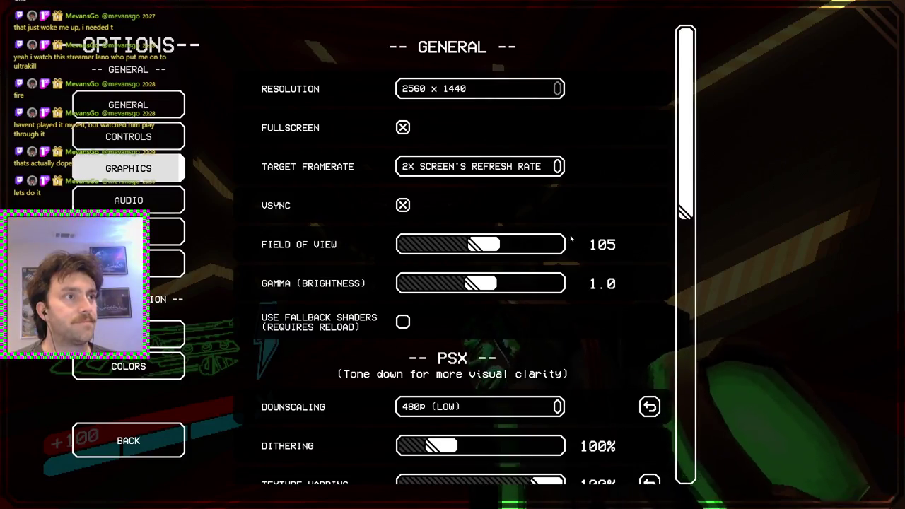
{"action": "scroll", "coordinate": [488, 300], "scroll_direction": "down", "scroll_amount": 5}
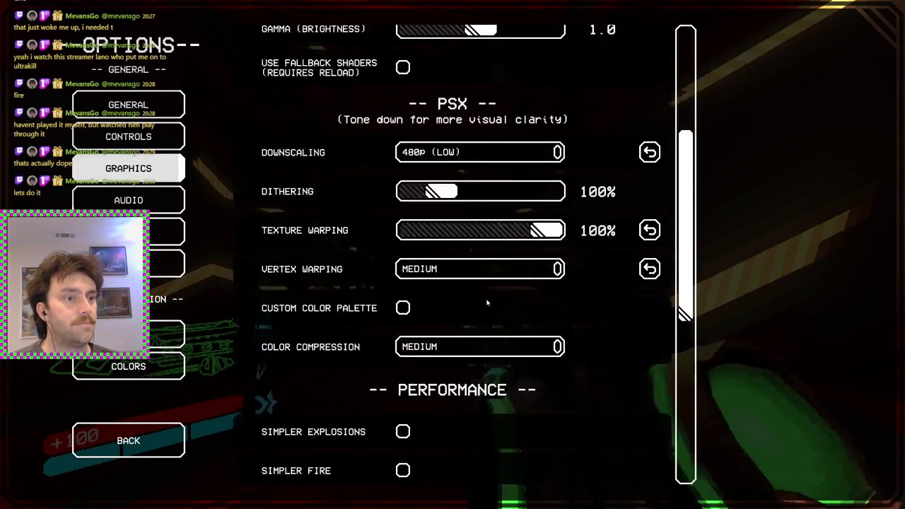
{"action": "scroll", "coordinate": [629, 155], "scroll_direction": "up", "scroll_amount": 2}
{"action": "left_click", "coordinate": [515, 152]}
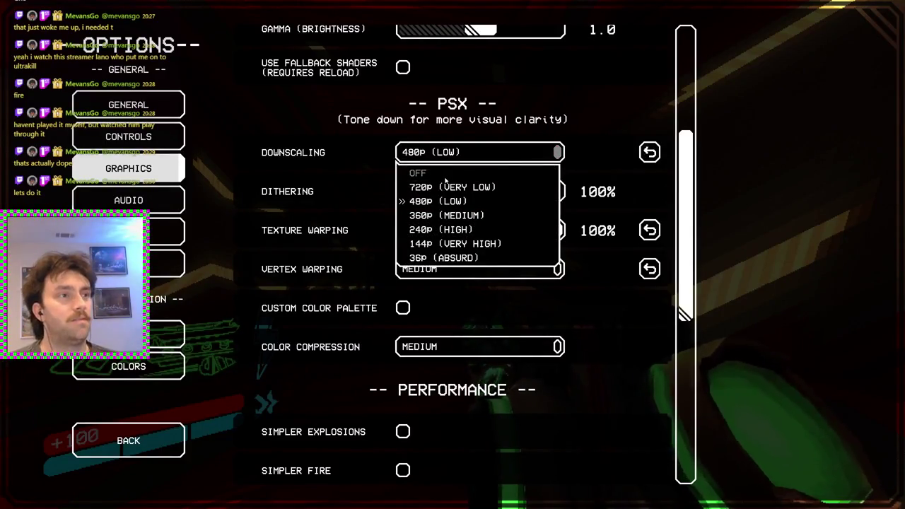
{"action": "left_click", "coordinate": [419, 177]}
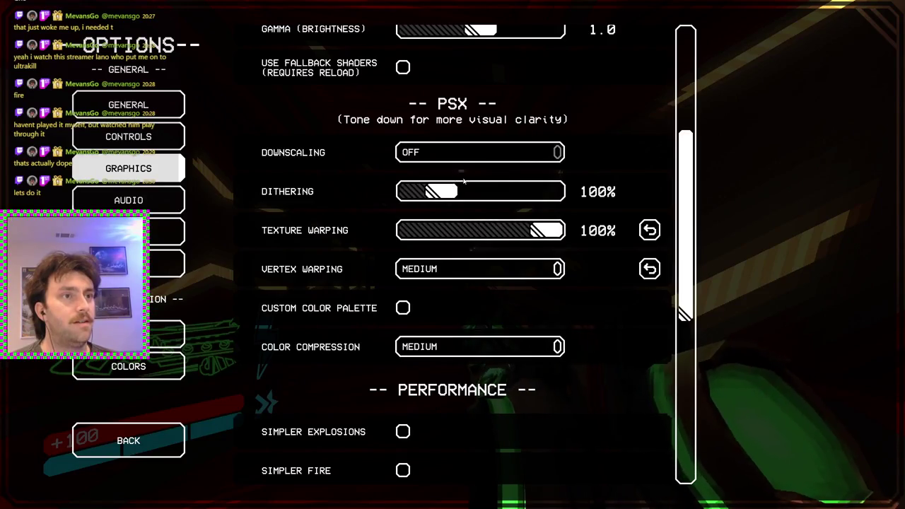
{"action": "key", "text": "Escape"}
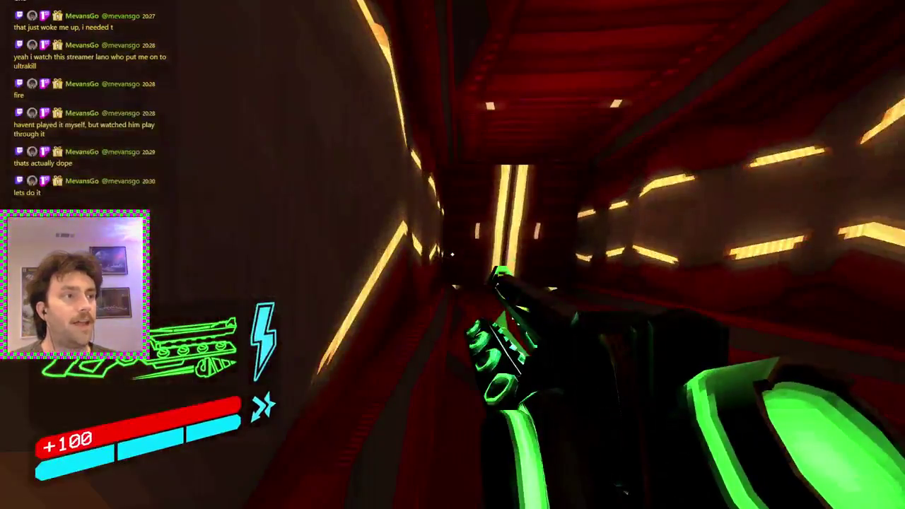
Step: Walk along the courtyard path toward the daffodil bed, then pause and switch to Godot
{"action": "key", "text": "w"}
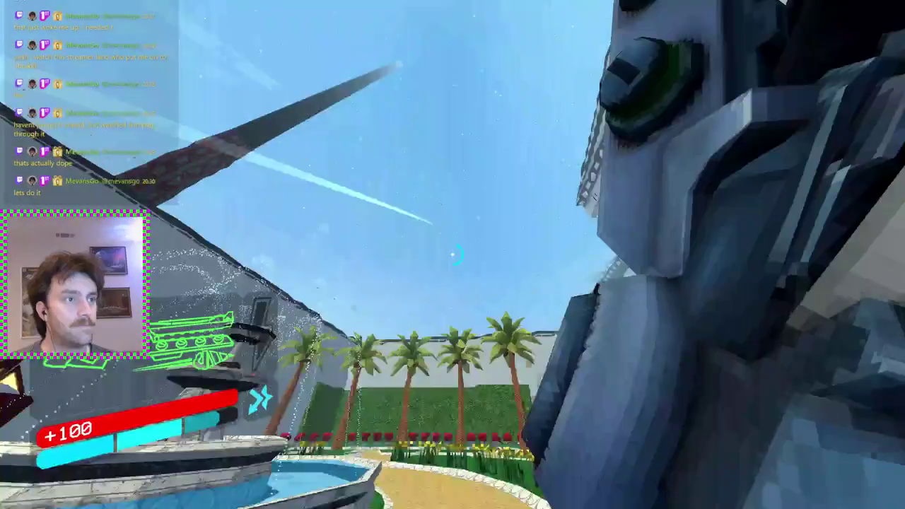
{"action": "key", "text": "2"}
{"action": "key", "text": "Escape"}
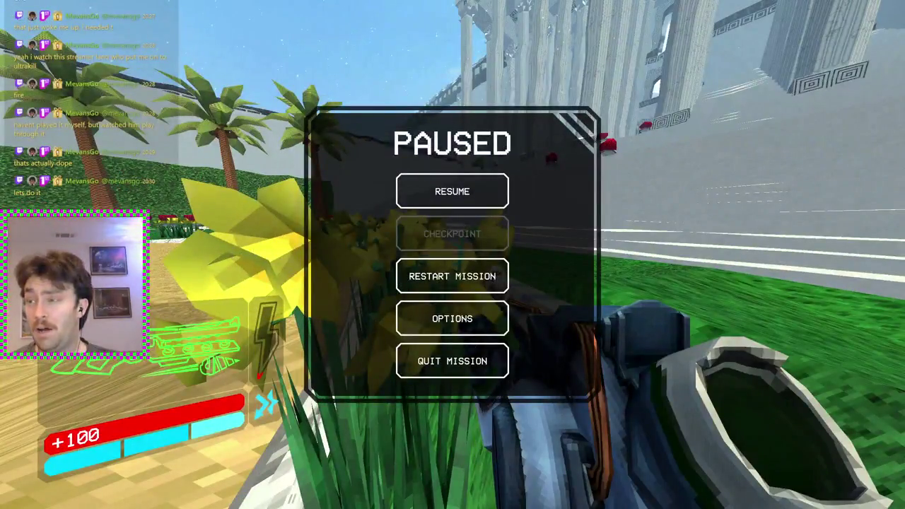
{"action": "key", "text": "alt+Tab"}
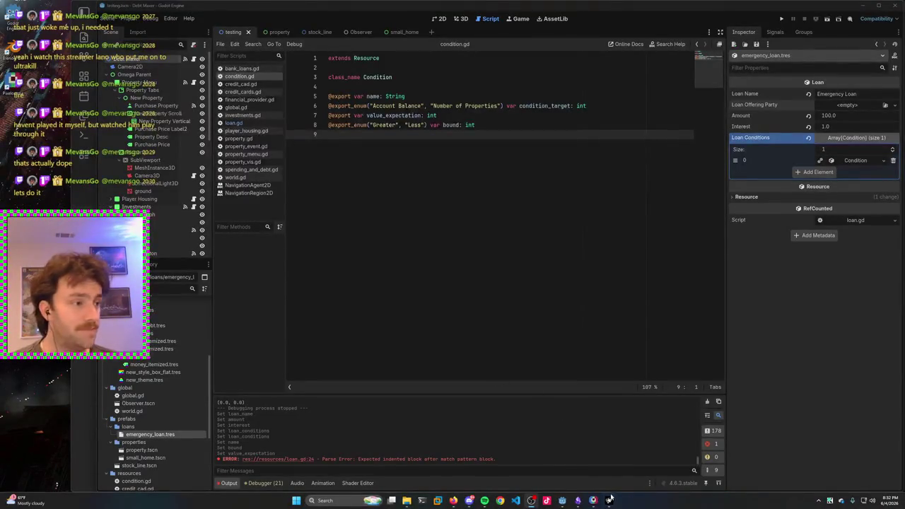
Step: Return to the game, glance at the audio settings, then resume and fire the crossbow
{"action": "key", "text": "alt+Tab"}
{"action": "left_click", "coordinate": [485, 318]}
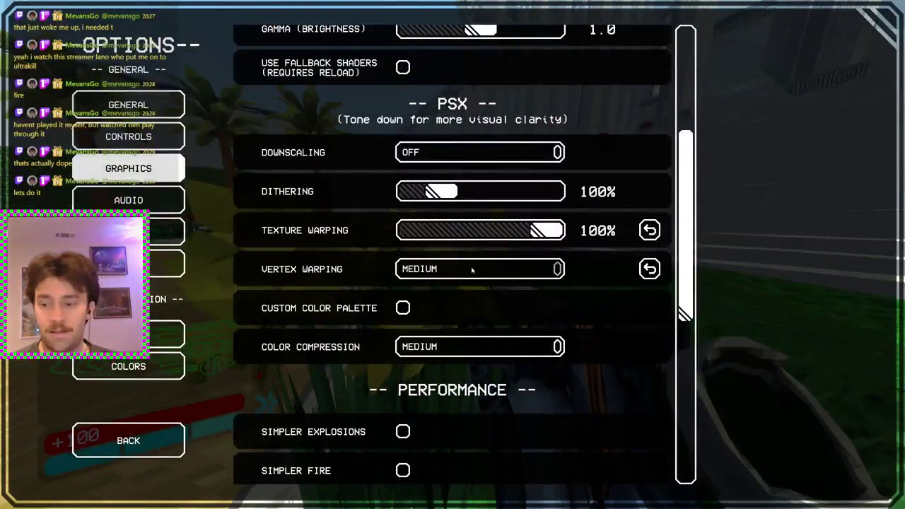
{"action": "left_click", "coordinate": [152, 210]}
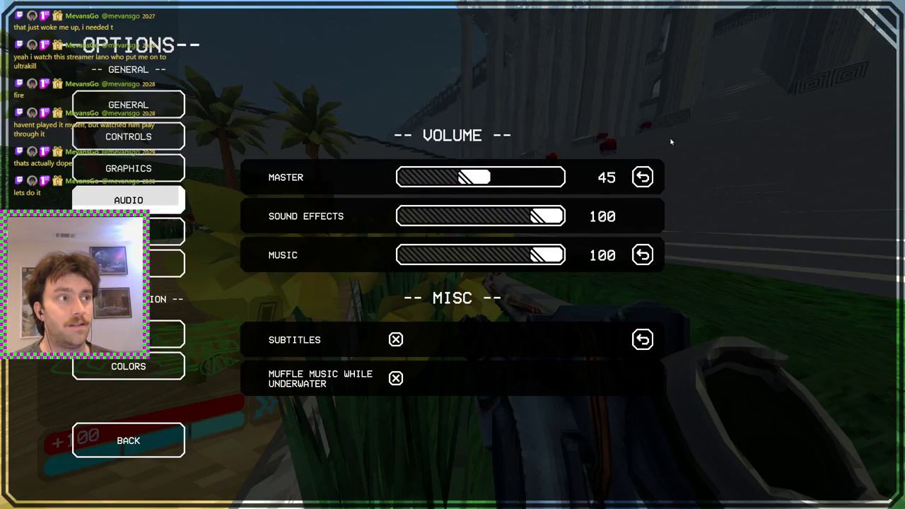
{"action": "key", "text": "Escape"}
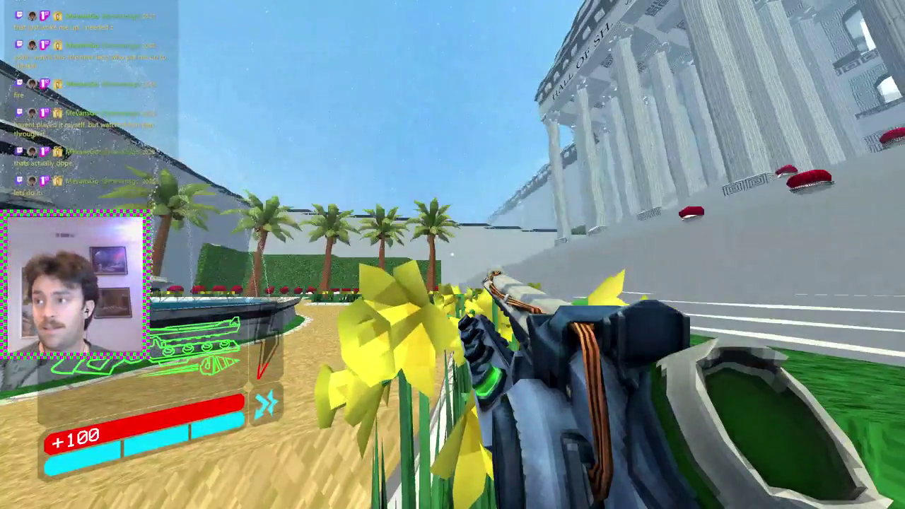
{"action": "scroll", "coordinate": [453, 254], "scroll_direction": "down", "scroll_amount": 1}
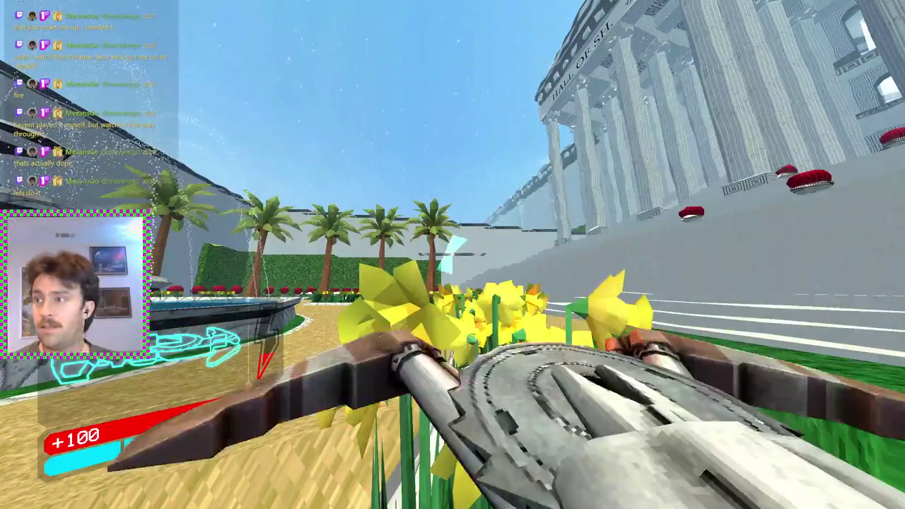
{"action": "left_click", "coordinate": [452, 255]}
{"action": "scroll", "coordinate": [453, 255], "scroll_direction": "up", "scroll_amount": 1}
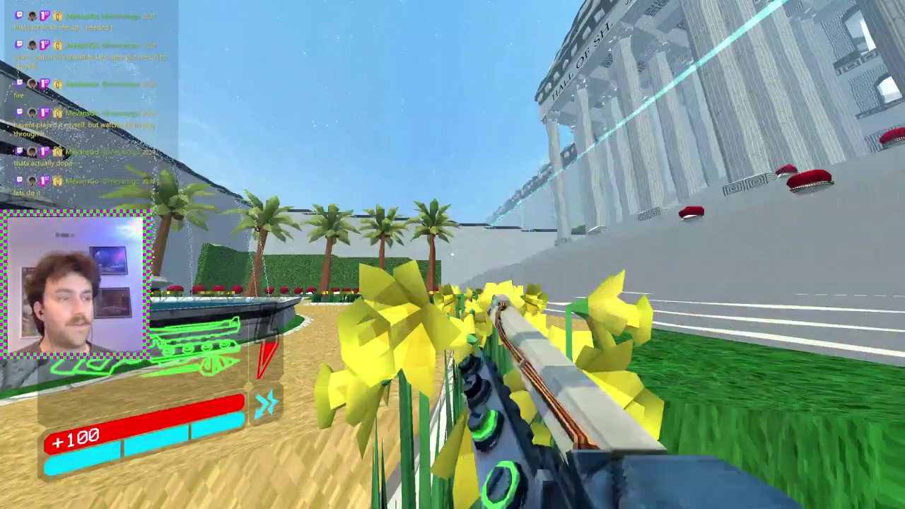
{"action": "scroll", "coordinate": [452, 255], "scroll_direction": "up", "scroll_amount": 1}
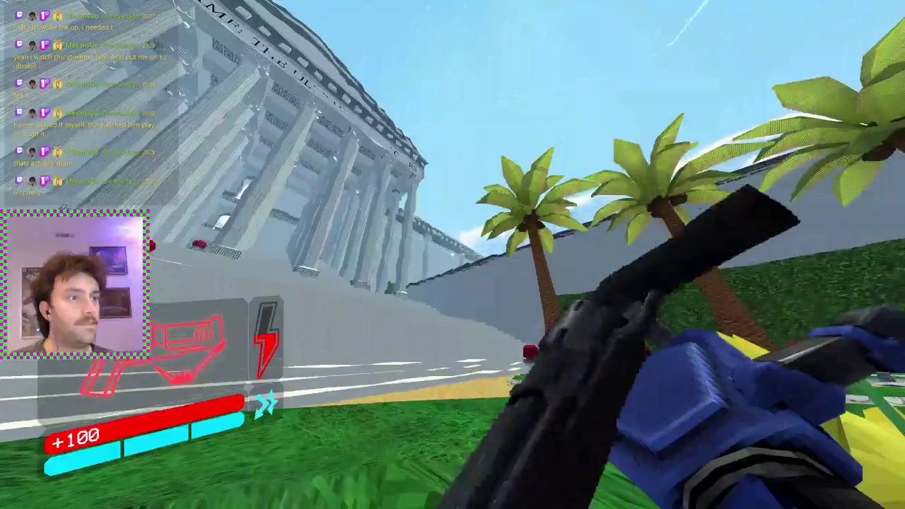
{"action": "key", "text": "Escape"}
{"action": "key", "text": "Escape"}
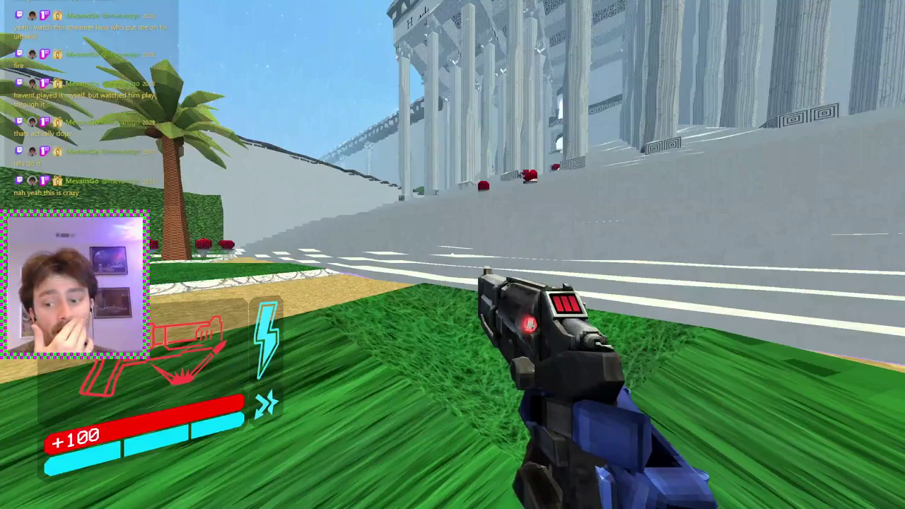
Step: Pause and bring up the Vertex Warping presets in the graphics settings
{"action": "key", "text": "Escape"}
{"action": "key", "text": "Escape"}
{"action": "left_click", "coordinate": [452, 319]}
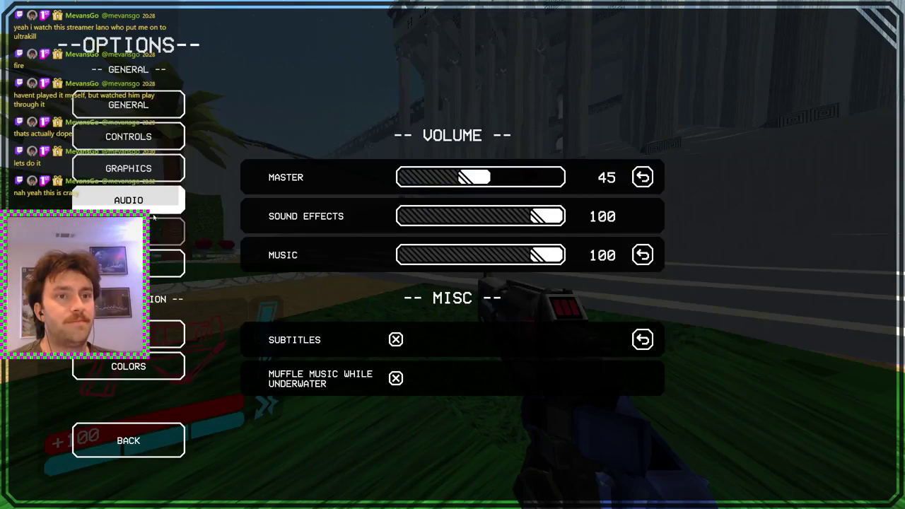
{"action": "left_click", "coordinate": [139, 180]}
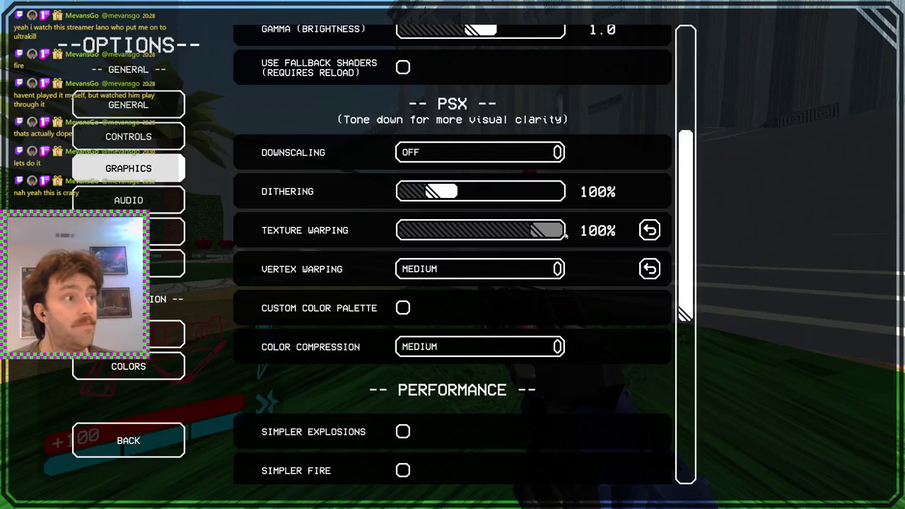
{"action": "left_click", "coordinate": [529, 276]}
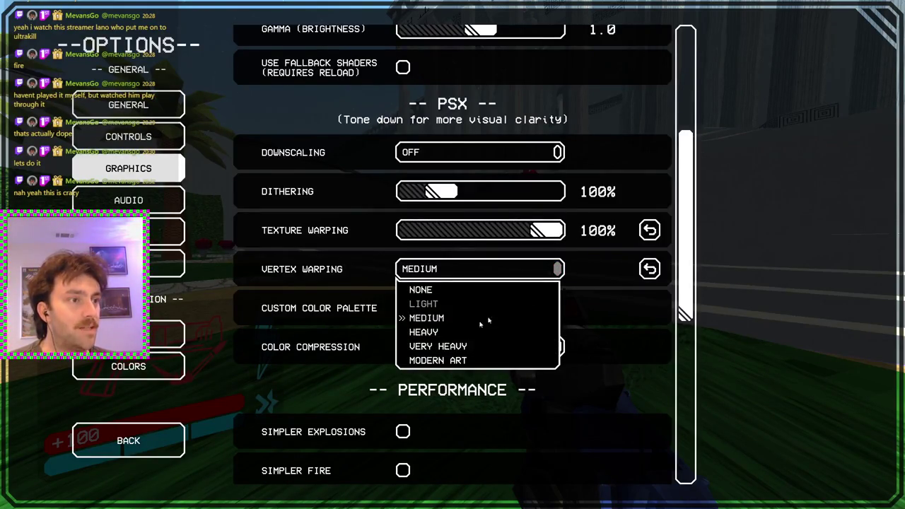
Step: Try Vertex Warping at MODERN ART, then switch it to HEAVY
{"action": "left_click", "coordinate": [431, 362]}
{"action": "key", "text": "Escape"}
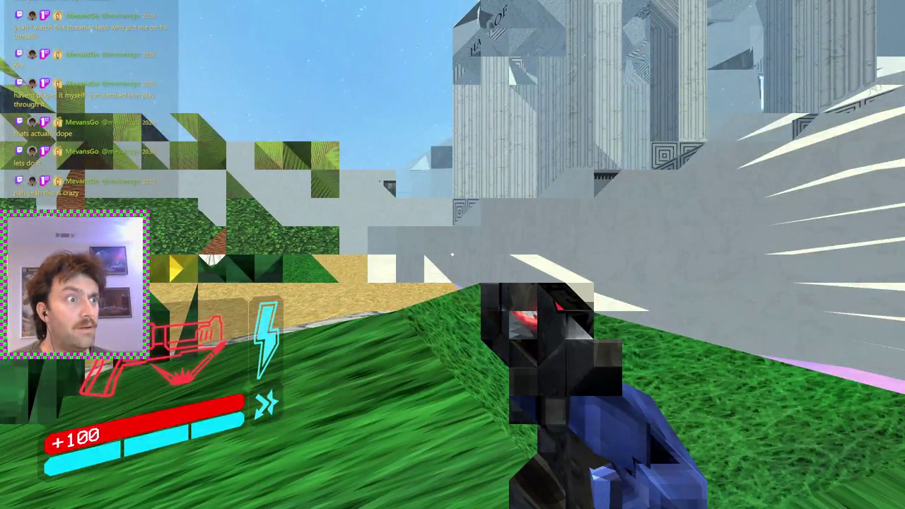
{"action": "key", "text": "Escape"}
{"action": "left_click", "coordinate": [452, 318]}
{"action": "left_click", "coordinate": [481, 268]}
{"action": "left_click", "coordinate": [445, 332]}
{"action": "key", "text": "Escape"}
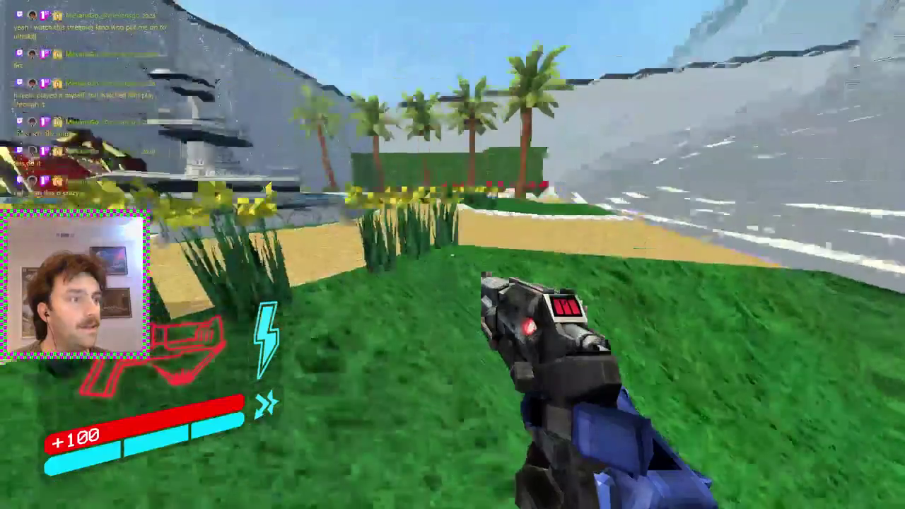
Step: Set colour compression to INDIE ART GAME and resume play
{"action": "key", "text": "Escape"}
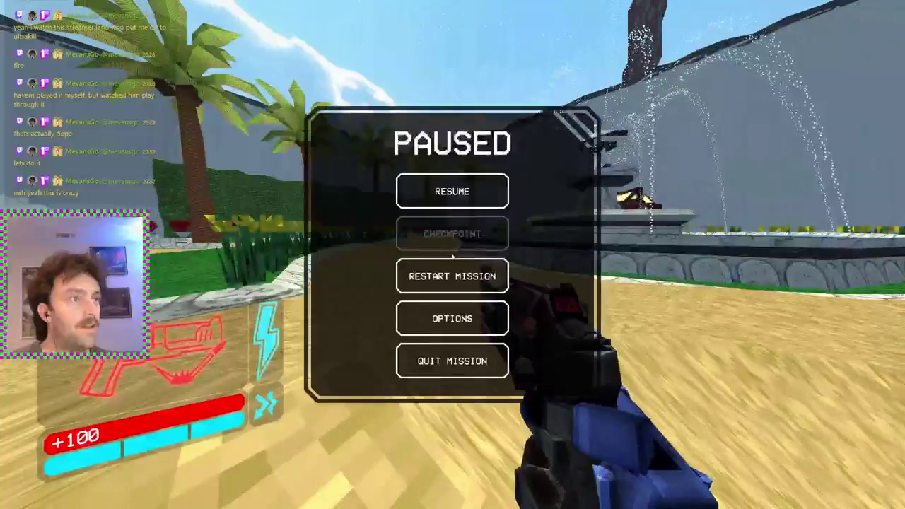
{"action": "left_click", "coordinate": [453, 318]}
{"action": "left_click", "coordinate": [481, 346]}
{"action": "left_click", "coordinate": [517, 345]}
{"action": "left_click", "coordinate": [517, 345]}
{"action": "left_click", "coordinate": [449, 439]}
{"action": "key", "text": "Escape"}
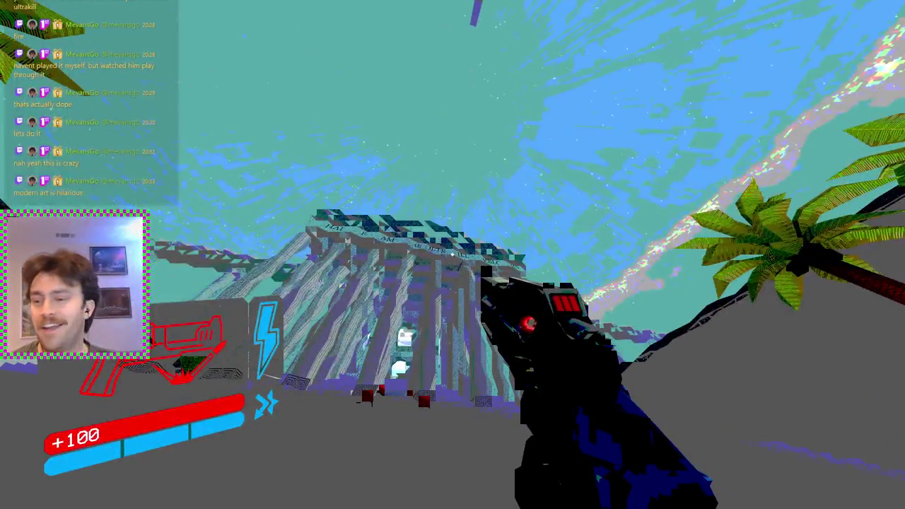
Step: Revisit the graphics options and pick a milder Vertex Warping level
{"action": "key", "text": "Escape"}
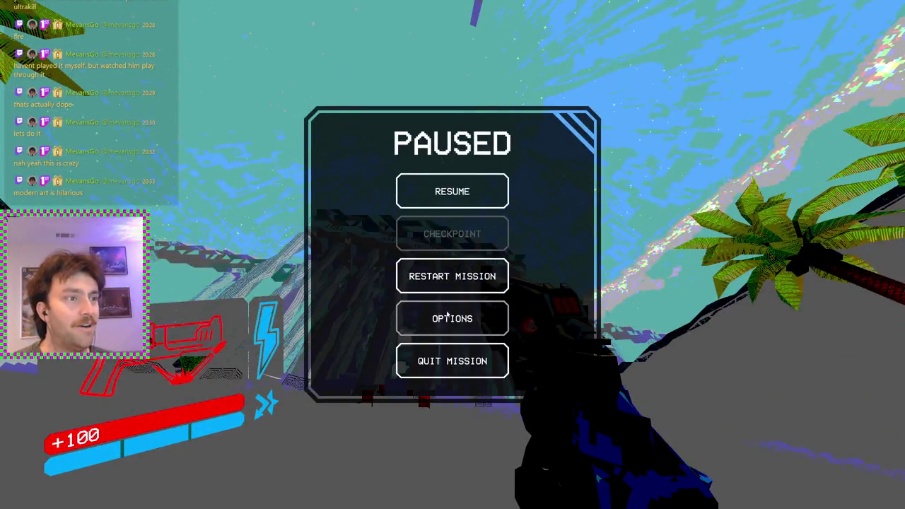
{"action": "left_click", "coordinate": [447, 317]}
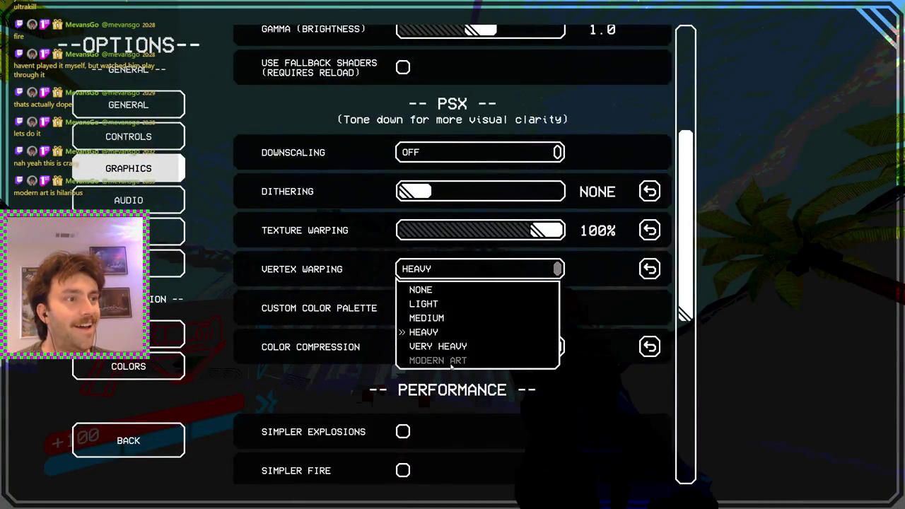
{"action": "key", "text": "Escape"}
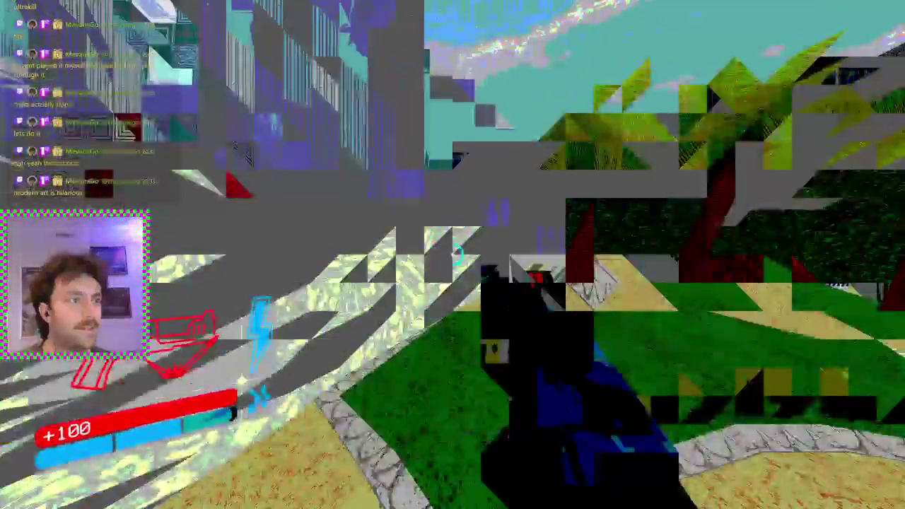
{"action": "key", "text": "Escape"}
{"action": "left_click", "coordinate": [452, 311]}
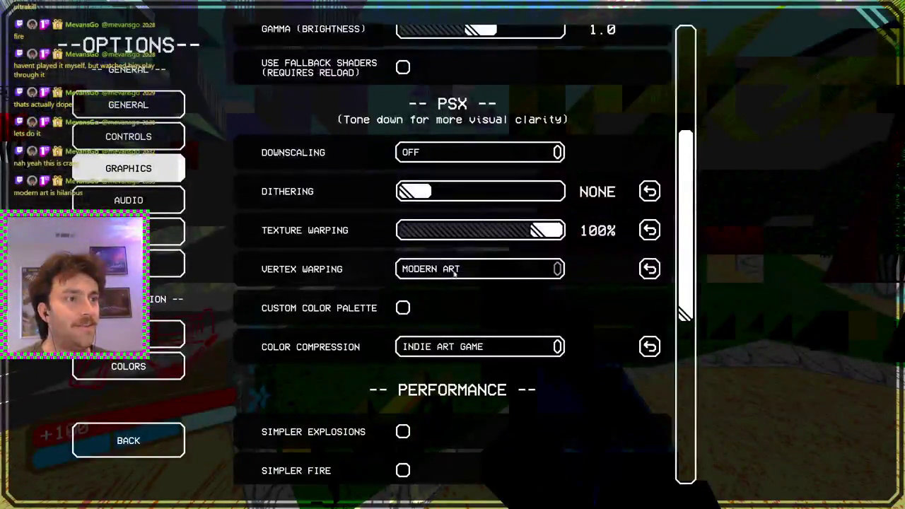
{"action": "left_click", "coordinate": [439, 318]}
{"action": "key", "text": "Escape"}
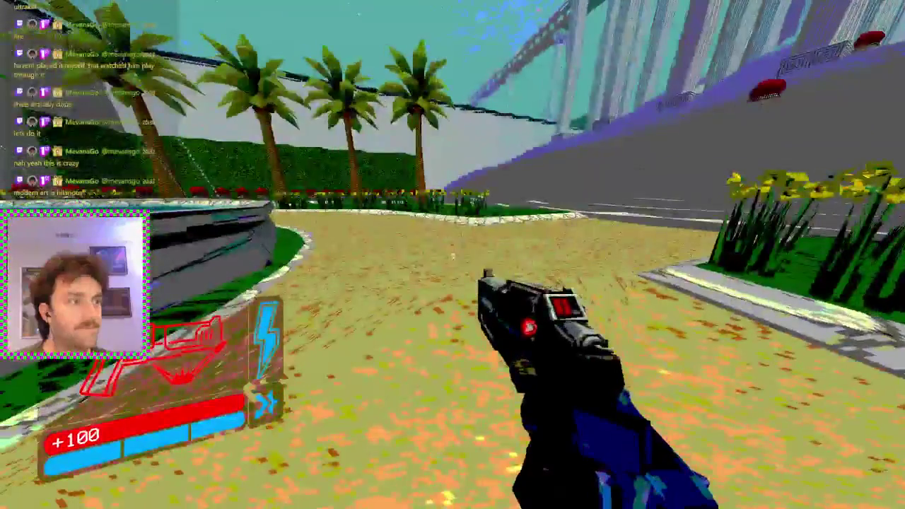
Step: Set vertex warping to VERY HEAVY and resume play
{"action": "key", "text": "Escape"}
{"action": "left_click", "coordinate": [431, 317]}
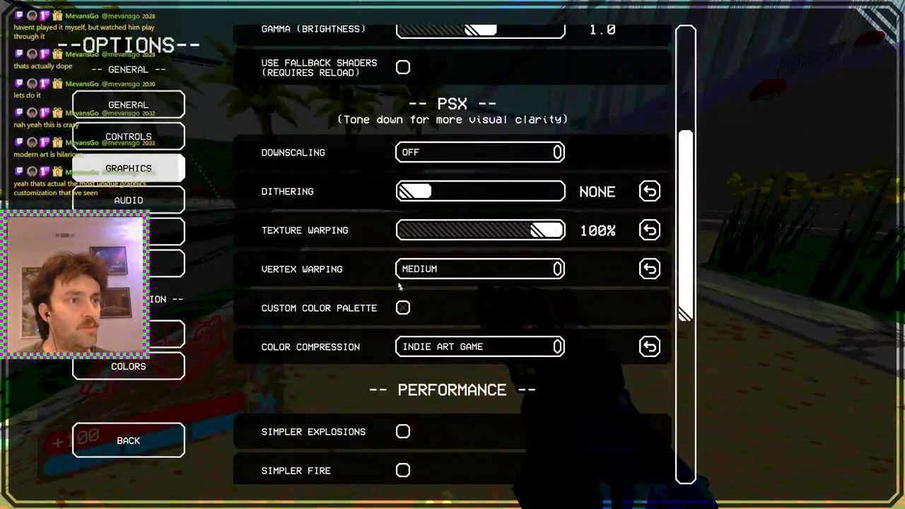
{"action": "left_click", "coordinate": [434, 346]}
{"action": "key", "text": "Escape"}
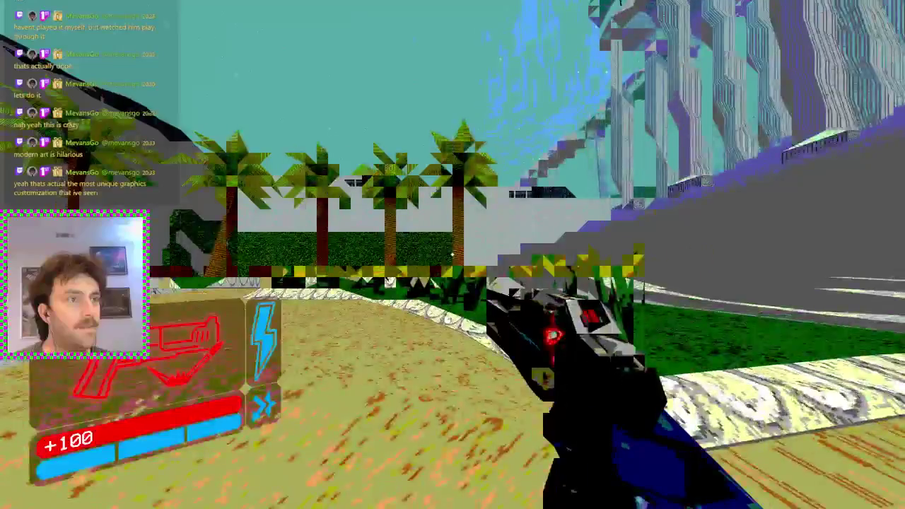
Step: Raise dithering from NONE to 500% and resume play
{"action": "key", "text": "Escape"}
{"action": "left_click", "coordinate": [431, 317]}
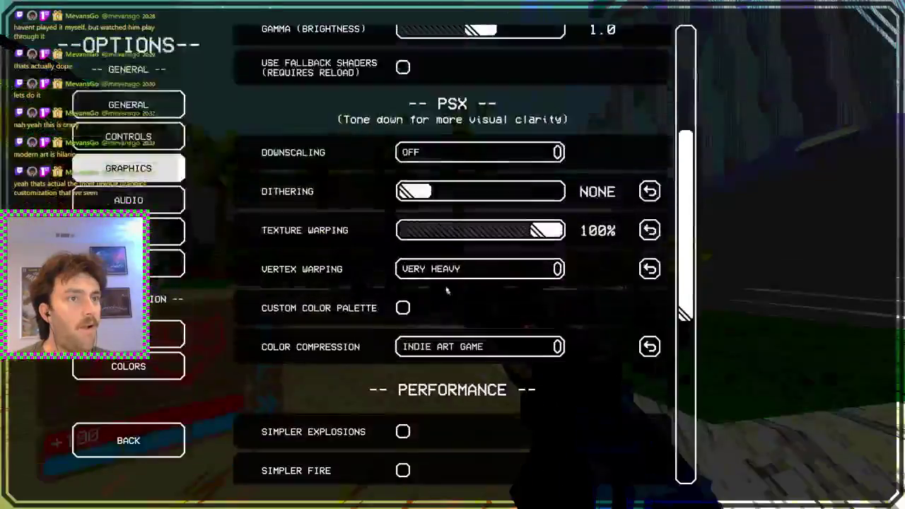
{"action": "left_click_drag", "start_coordinate": [421, 192], "coordinate": [554, 192]}
{"action": "key", "text": "Escape"}
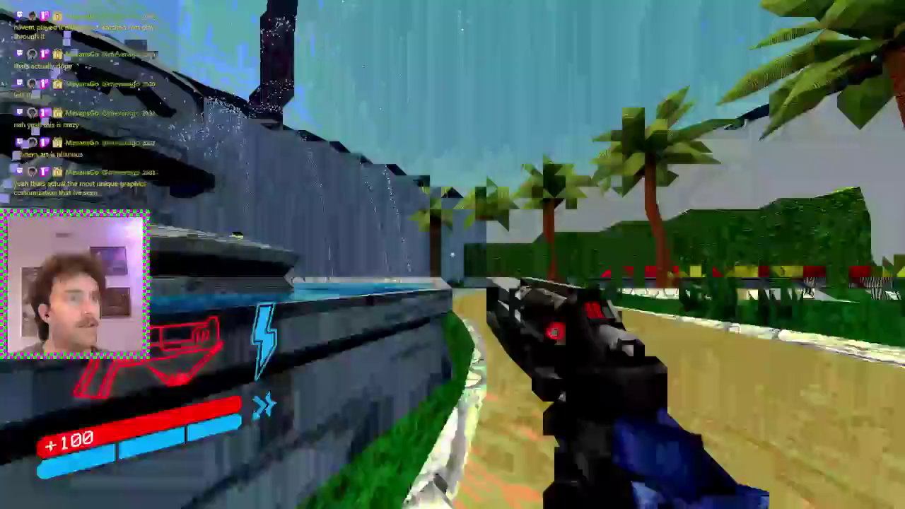
Step: Look through the colour compression choices without changing them, then resume play
{"action": "key", "text": "Escape"}
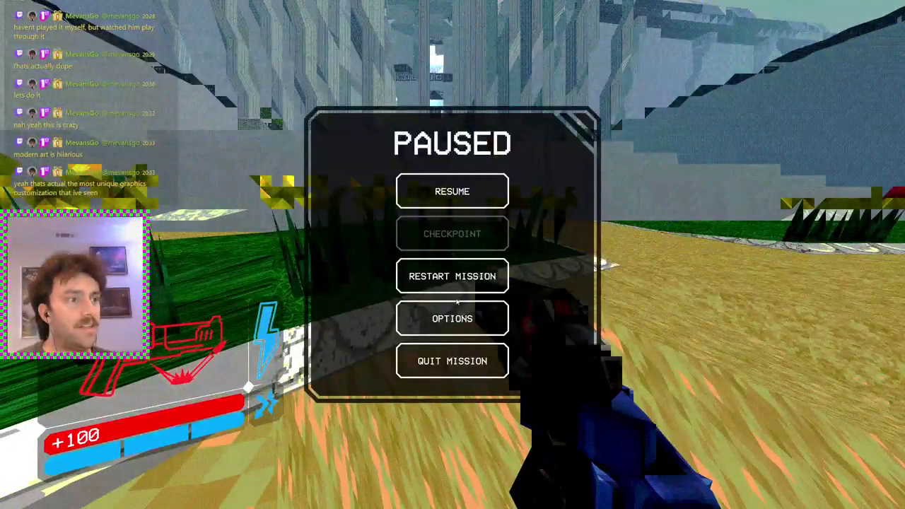
{"action": "left_click", "coordinate": [458, 314]}
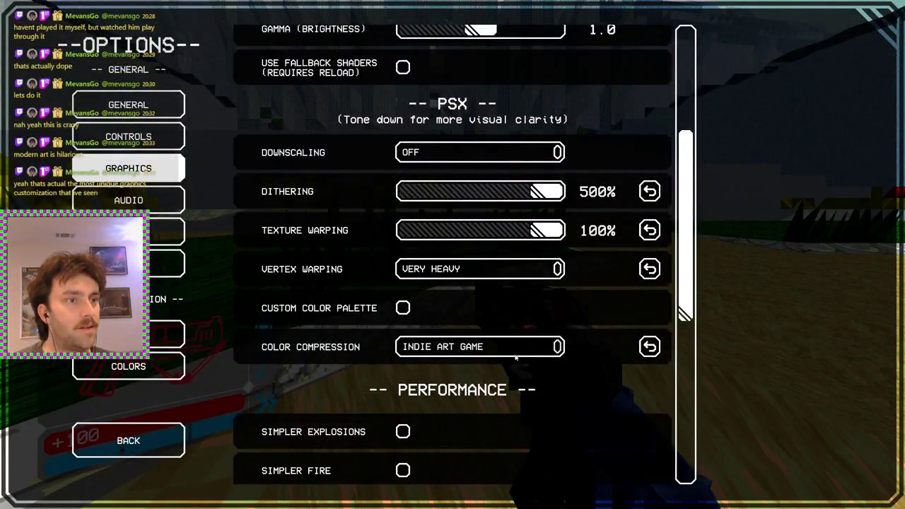
{"action": "left_click", "coordinate": [492, 348]}
{"action": "left_click", "coordinate": [487, 345]}
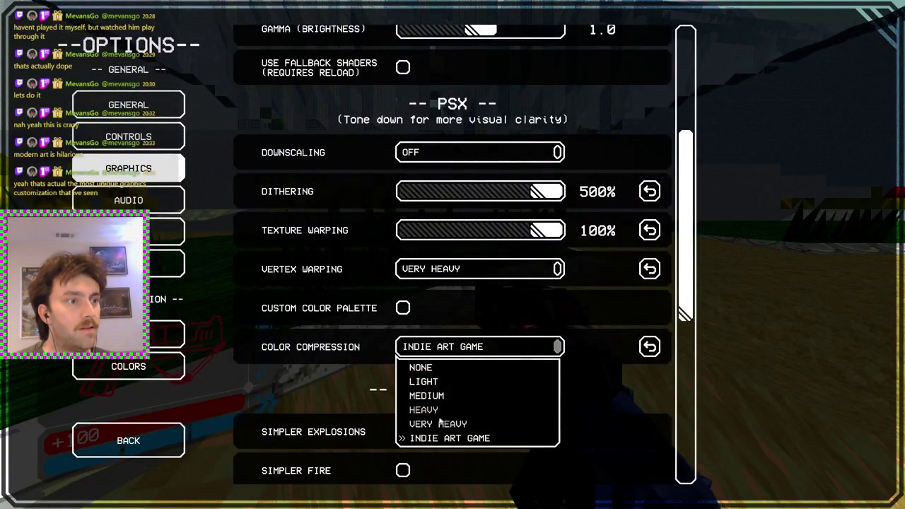
{"action": "key", "text": "Escape"}
{"action": "key", "text": "Escape"}
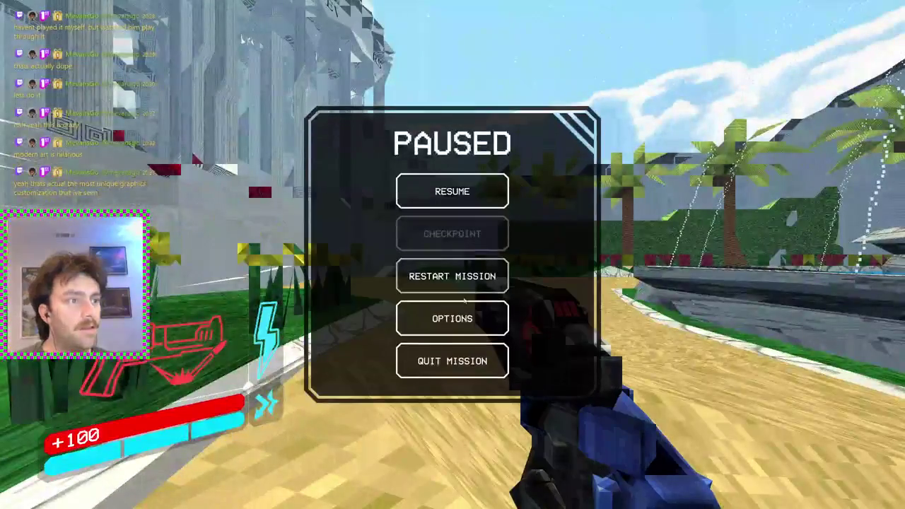
{"action": "key", "text": "Escape"}
{"action": "key", "text": "Escape"}
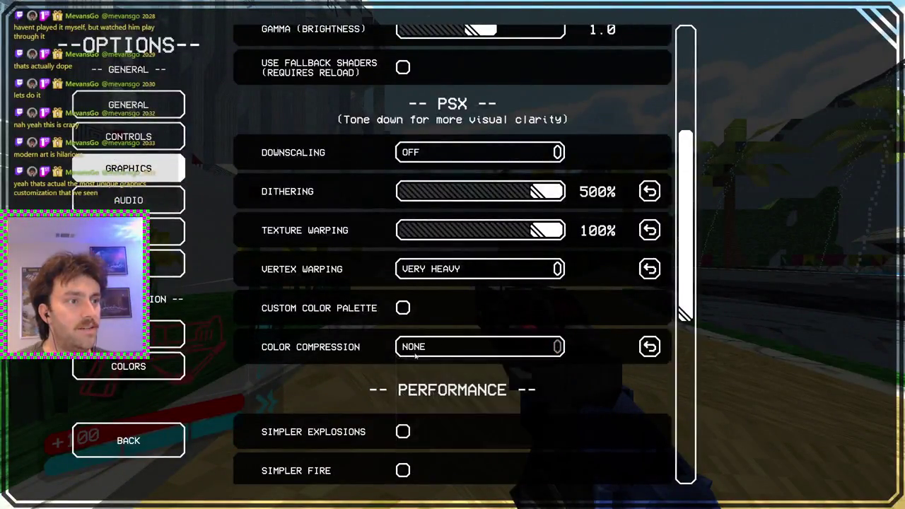
{"action": "key", "text": "Escape"}
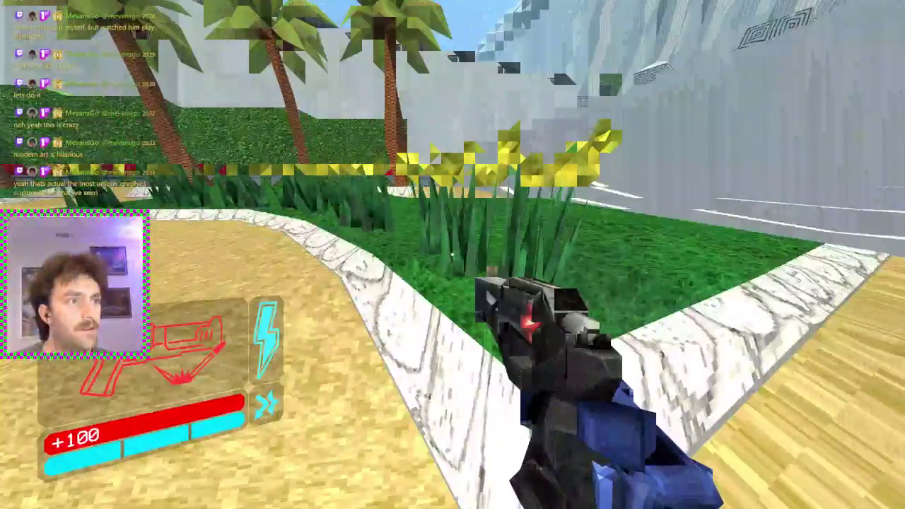
Step: Lower dithering from 470% to 270% and resume play
{"action": "key", "text": "Escape"}
{"action": "left_click", "coordinate": [456, 321]}
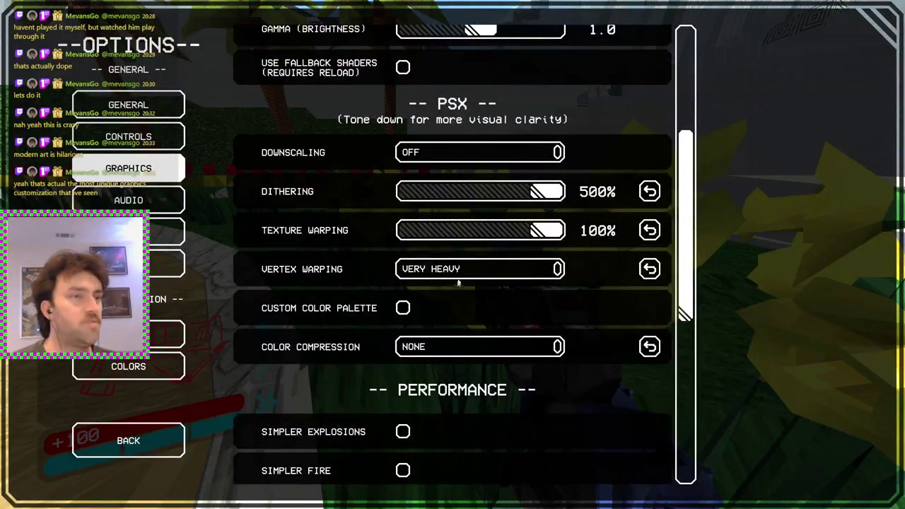
{"action": "left_click_drag", "start_coordinate": [527, 200], "coordinate": [483, 203]}
{"action": "key", "text": "Escape"}
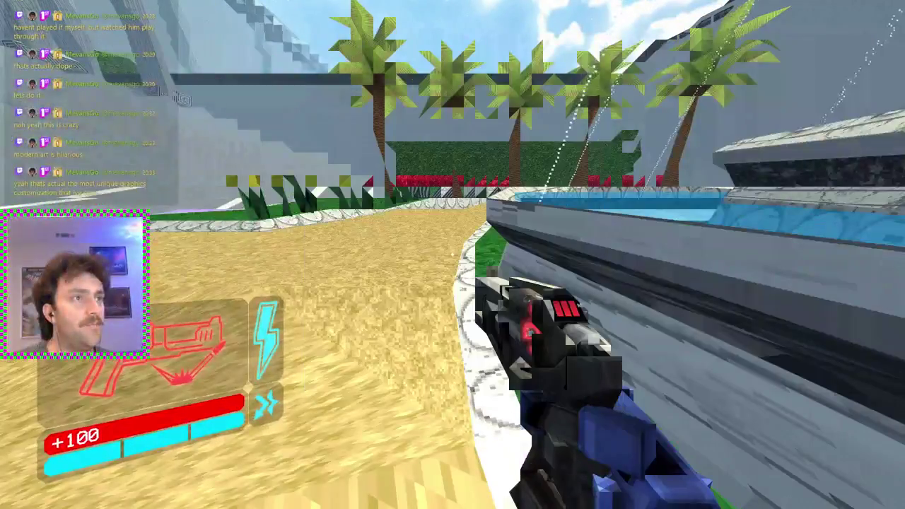
Step: Walk among the palm trees, then step back onto the sand facing the building
{"action": "key", "text": "w"}
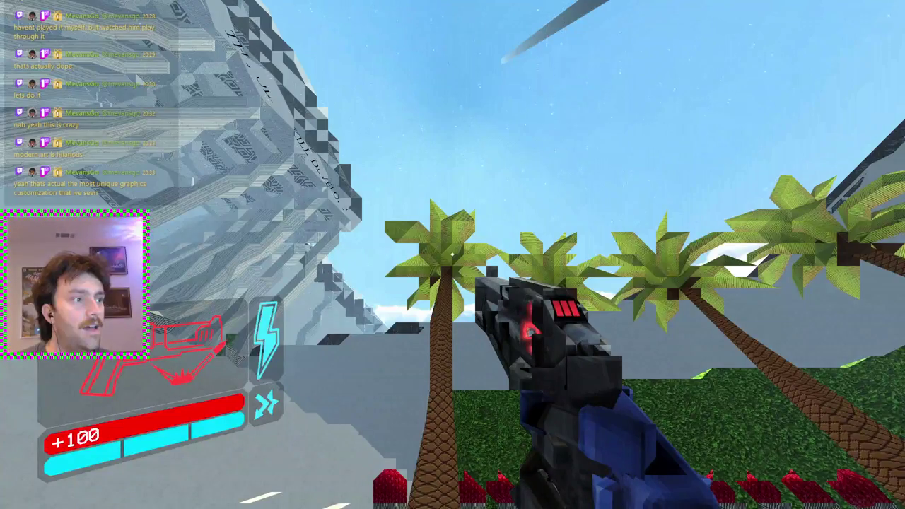
{"action": "key", "text": "w"}
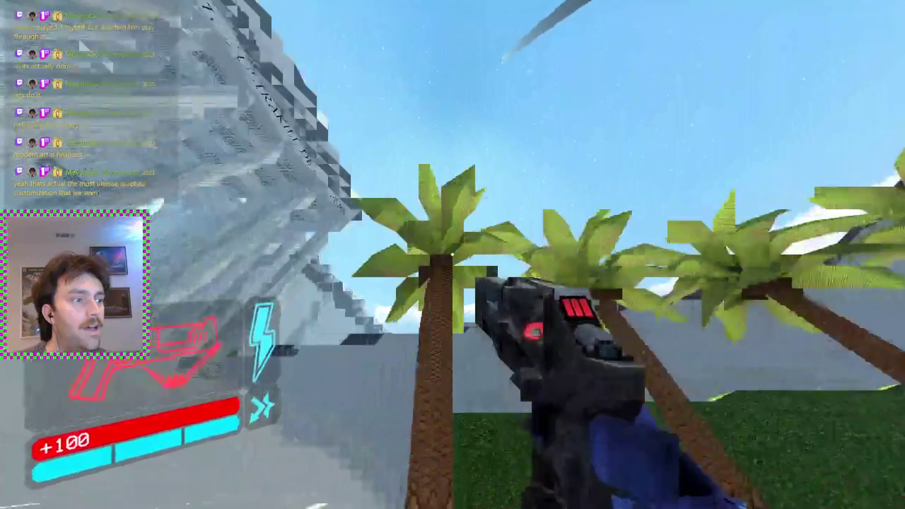
{"action": "key", "text": "w"}
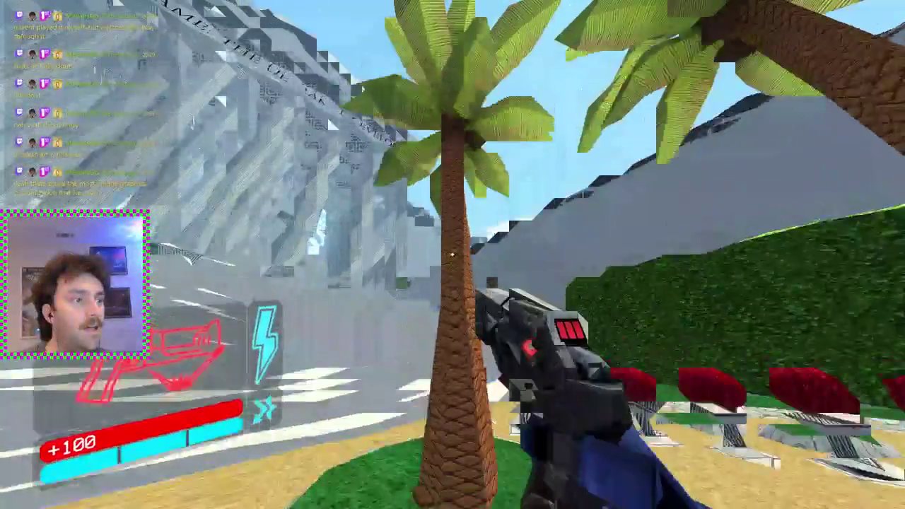
{"action": "key", "text": "w"}
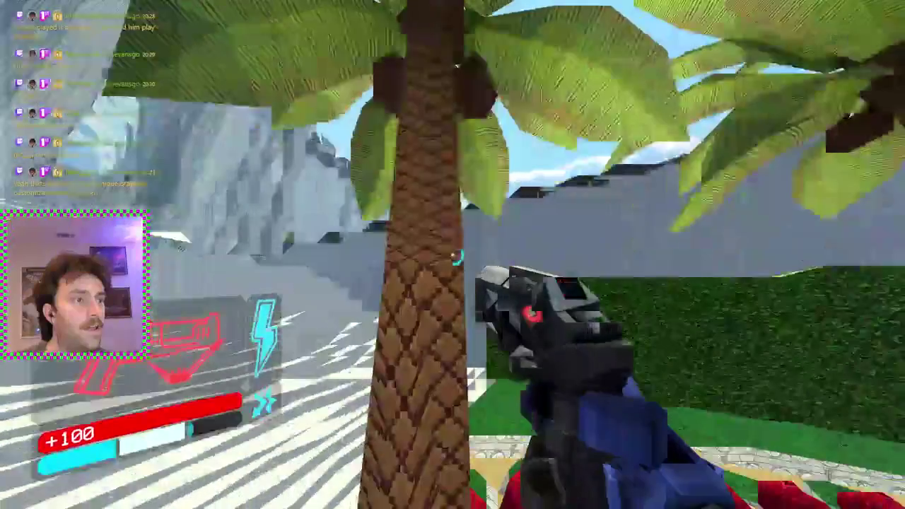
{"action": "key", "text": "s"}
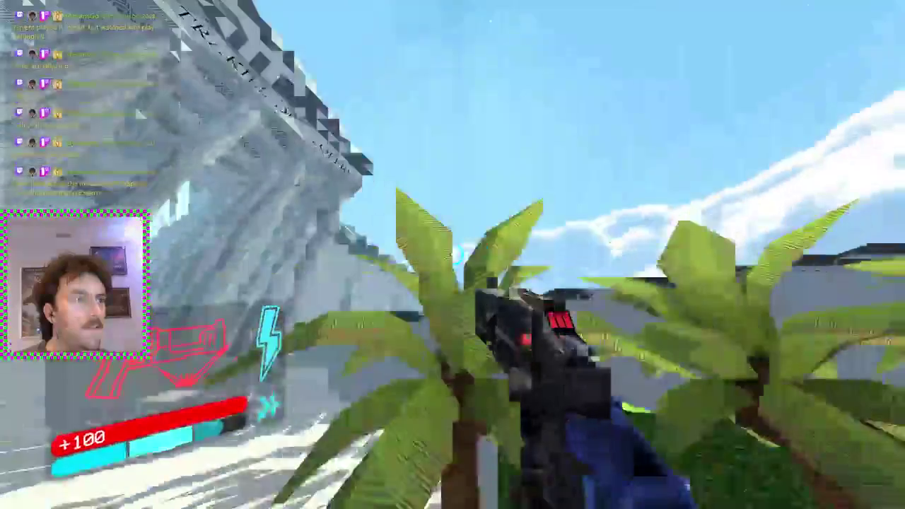
{"action": "key", "text": "s"}
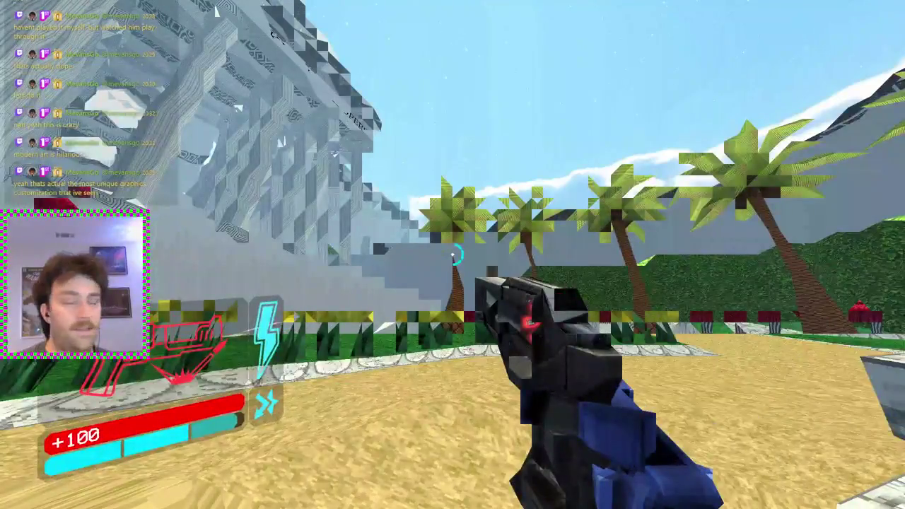
Step: Set Downscaling to 360P (MEDIUM), then down to 36p (ABSURD)
{"action": "key", "text": "Escape"}
{"action": "left_click", "coordinate": [452, 317]}
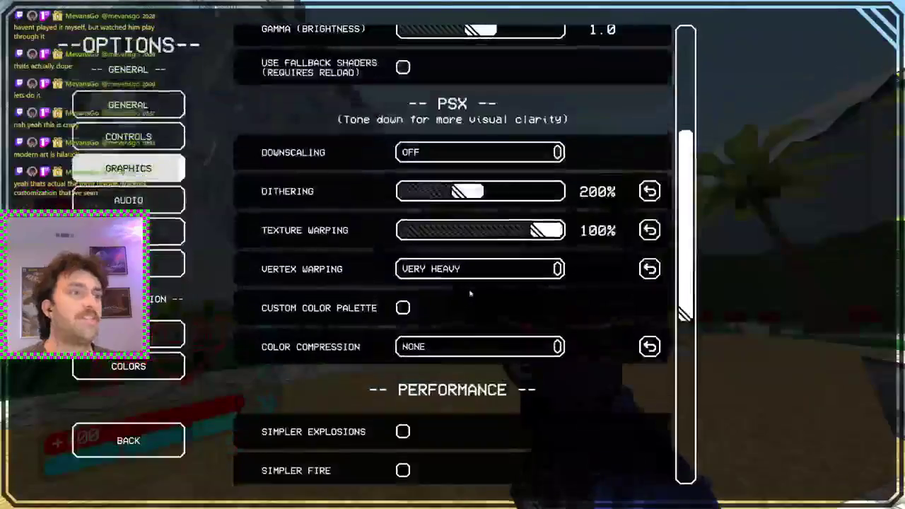
{"action": "left_click", "coordinate": [461, 154]}
{"action": "left_click", "coordinate": [459, 215]}
{"action": "key", "text": "Escape"}
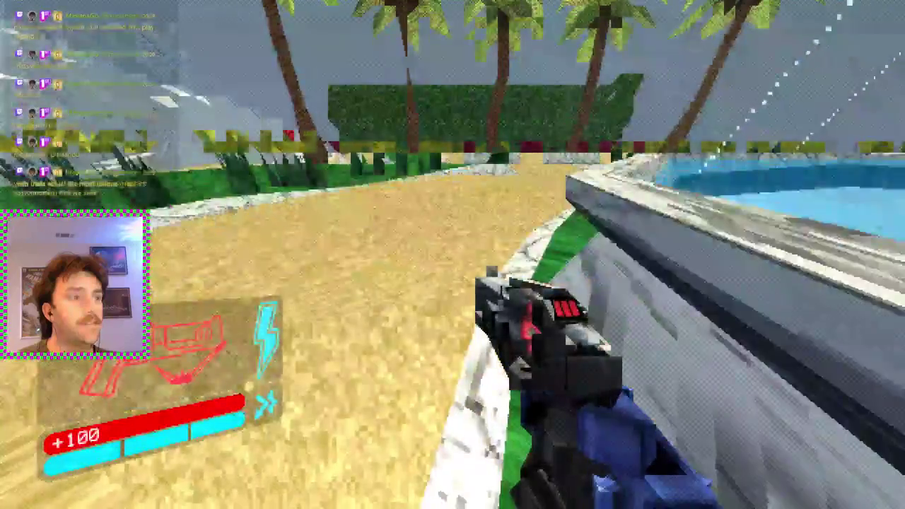
{"action": "key", "text": "Escape"}
{"action": "left_click", "coordinate": [474, 316]}
{"action": "left_click", "coordinate": [431, 153]}
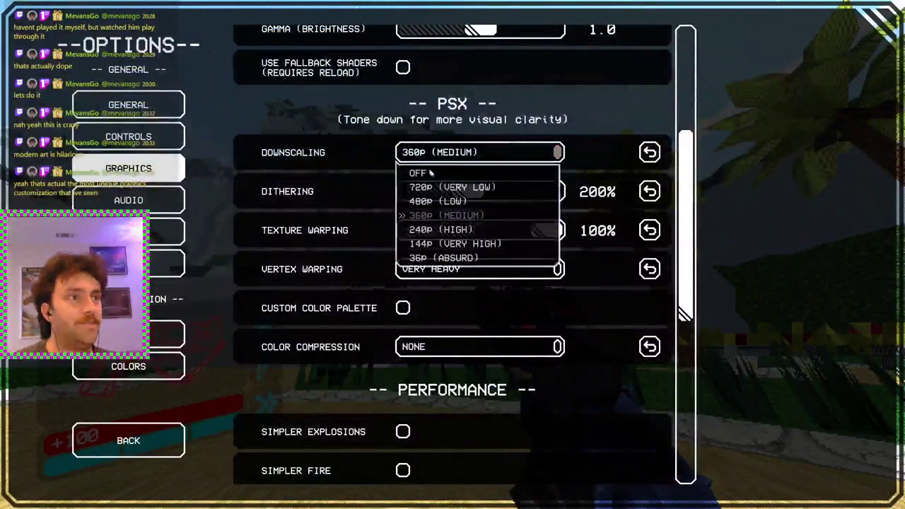
{"action": "left_click", "coordinate": [464, 258]}
{"action": "key", "text": "Escape"}
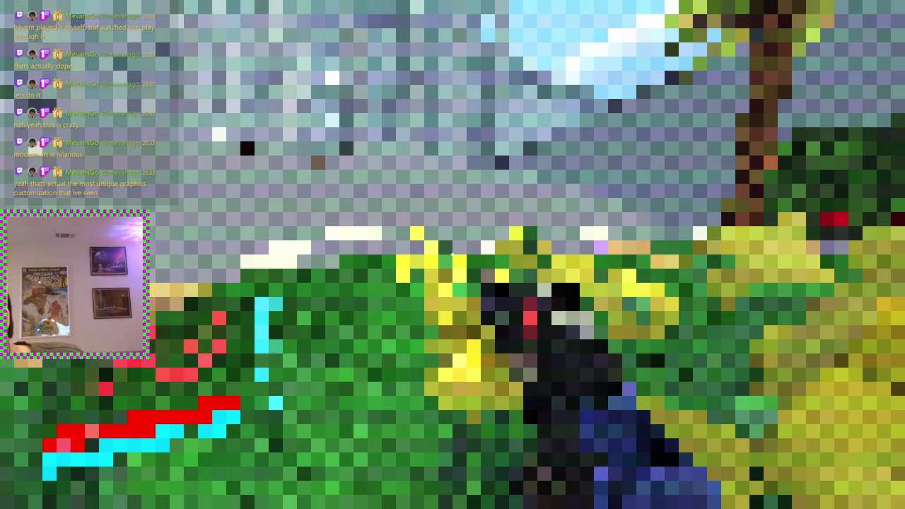
Step: Set vertex warping to Modern Art and dithering to 440%, then choose Quit Mission
{"action": "key", "text": "Escape"}
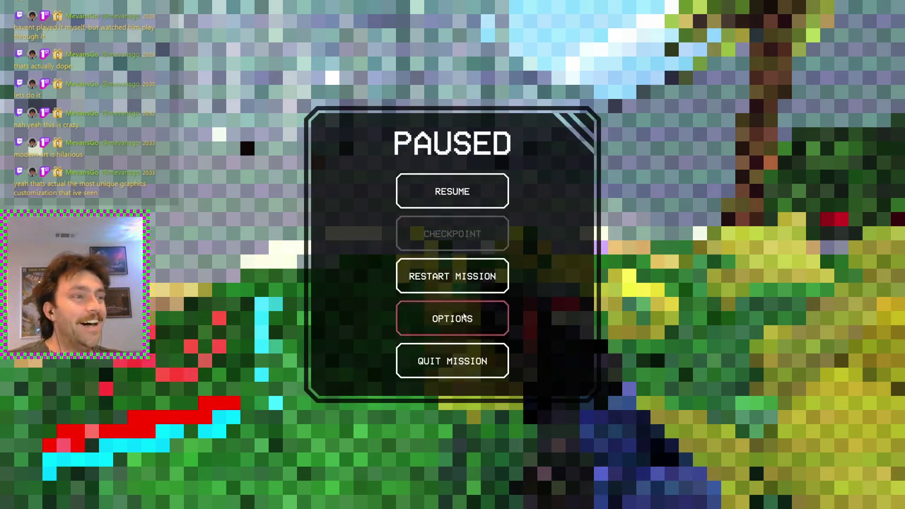
{"action": "left_click", "coordinate": [448, 302]}
{"action": "left_click", "coordinate": [450, 273]}
{"action": "left_click", "coordinate": [452, 361]}
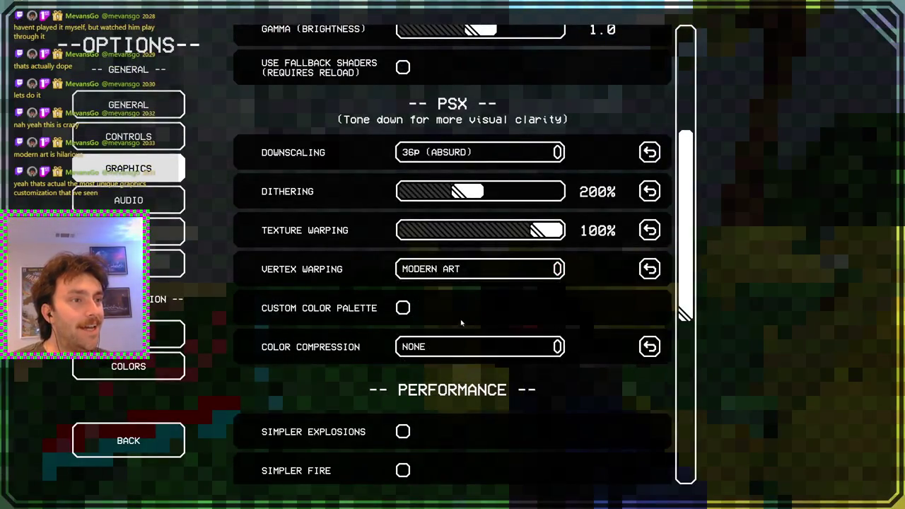
{"action": "left_click", "coordinate": [535, 190]}
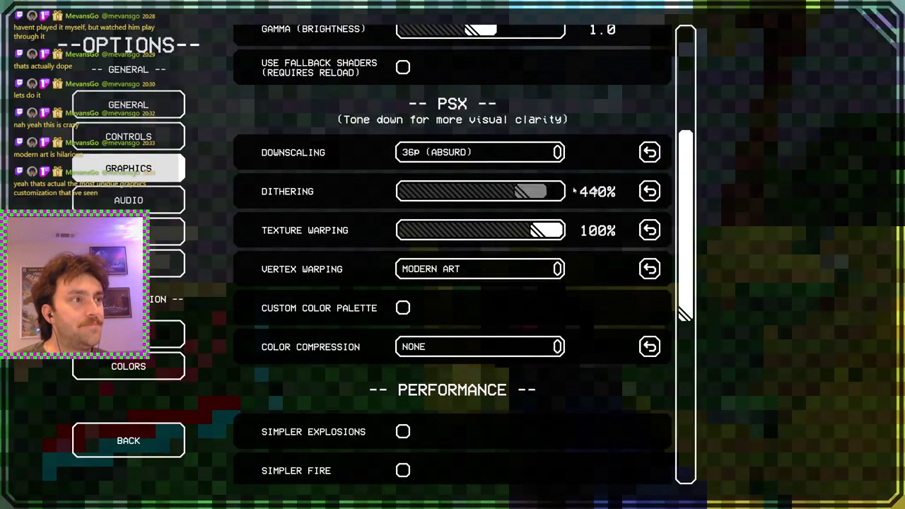
{"action": "key", "text": "Escape"}
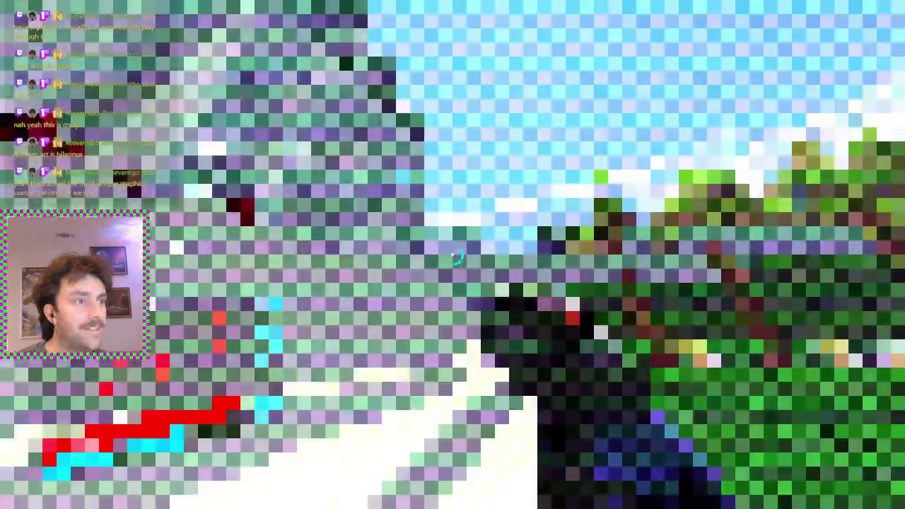
{"action": "key", "text": "Escape"}
{"action": "left_click", "coordinate": [453, 360]}
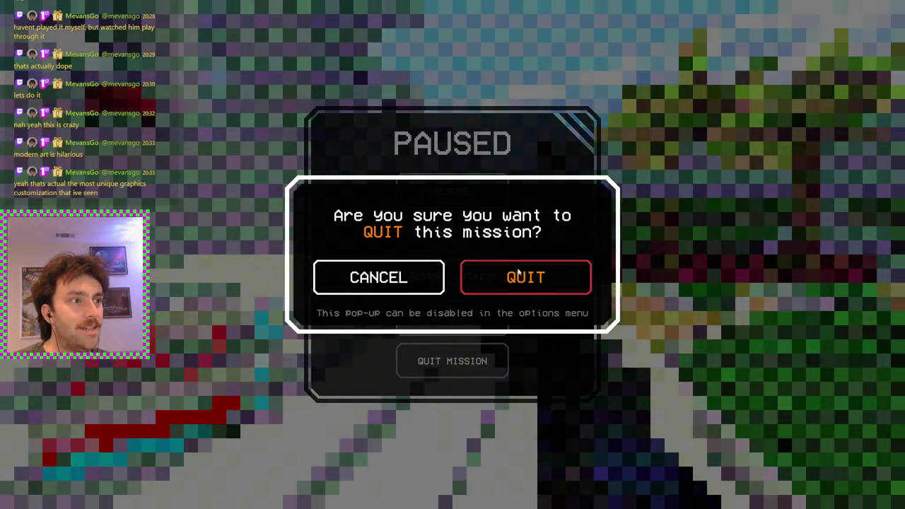
Step: Confirm quitting, choose Play on STANDARD difficulty, and pick a Prelude level
{"action": "left_click", "coordinate": [518, 273]}
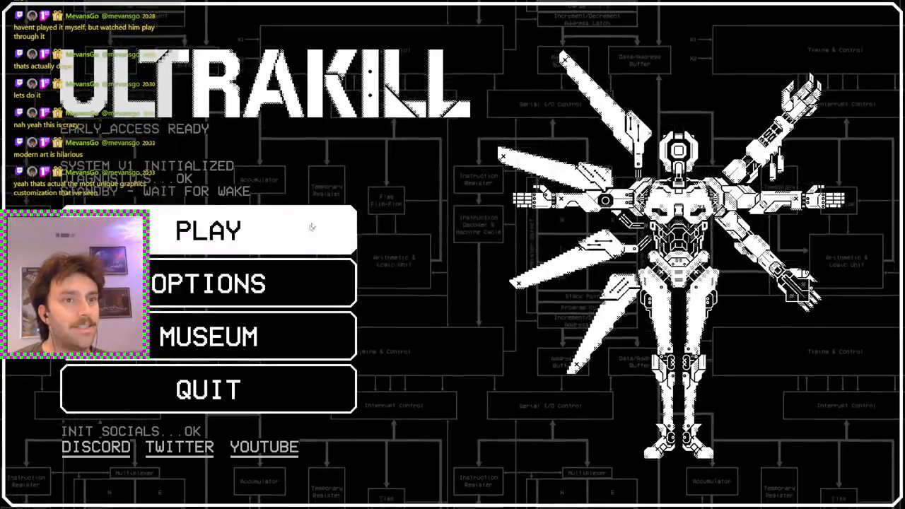
{"action": "left_click", "coordinate": [311, 227]}
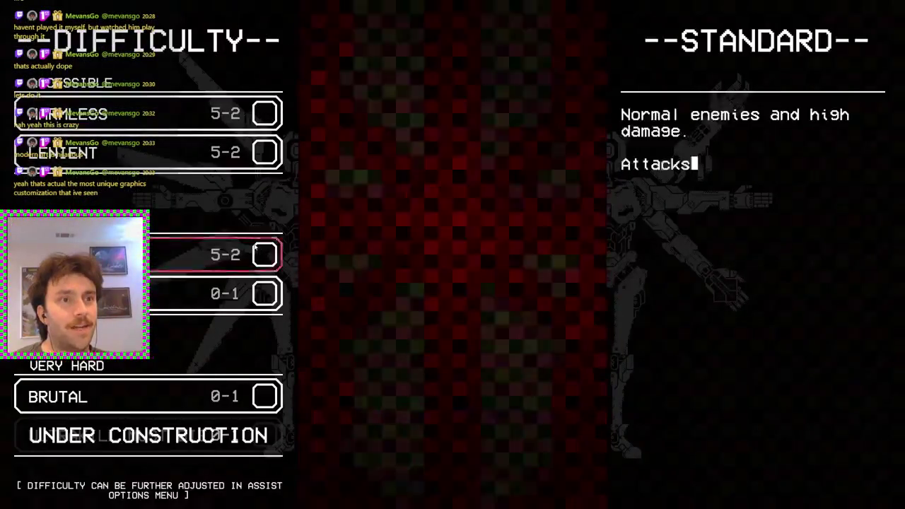
{"action": "left_click", "coordinate": [254, 249]}
{"action": "left_click", "coordinate": [537, 189]}
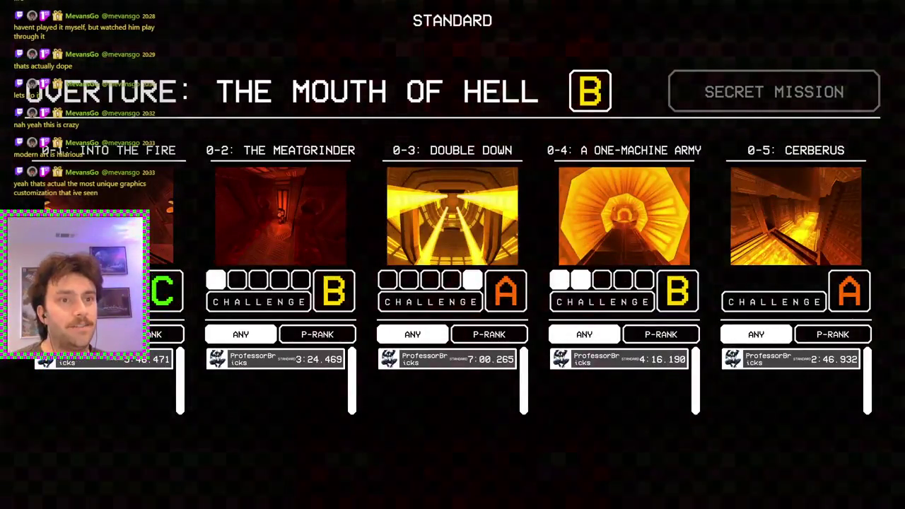
{"action": "left_click", "coordinate": [92, 233]}
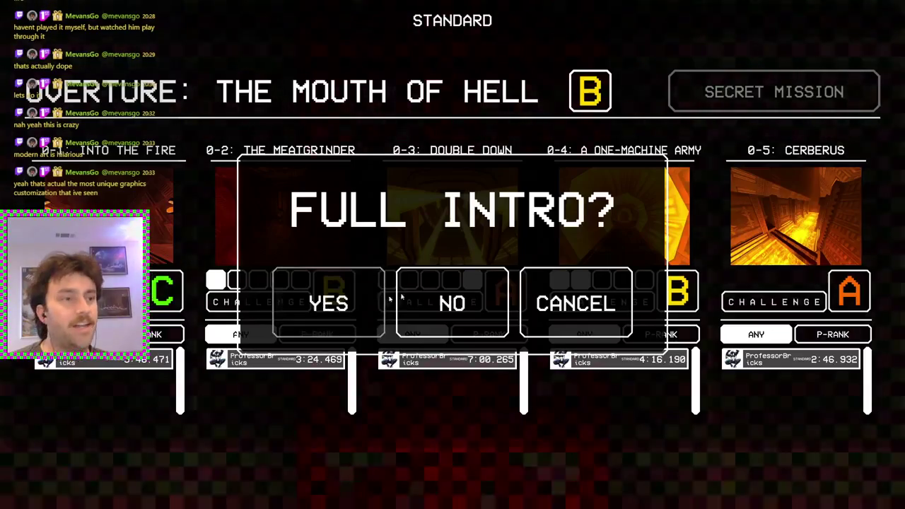
{"action": "left_click", "coordinate": [609, 298]}
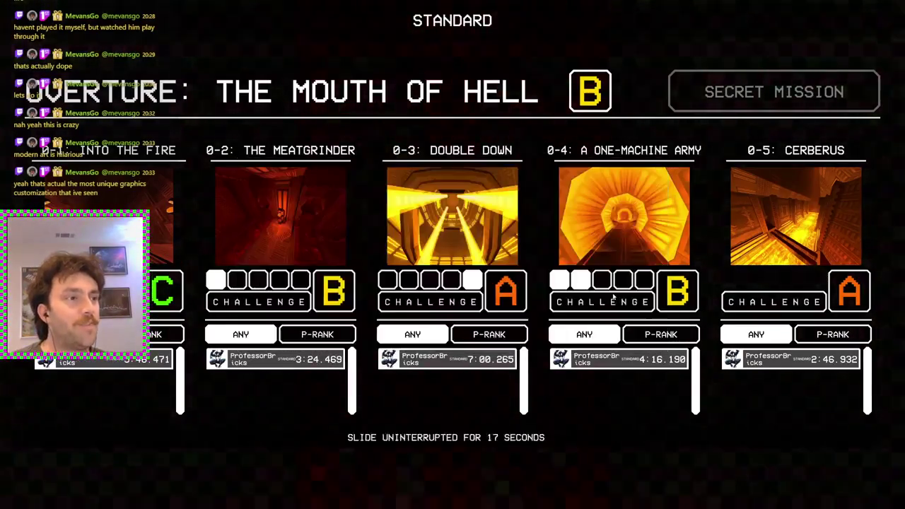
Step: Reopen Prelude, start Into the Fire, answer the intro prompt, and decline recalibration with N
{"action": "key", "text": "Escape"}
{"action": "left_click", "coordinate": [467, 194]}
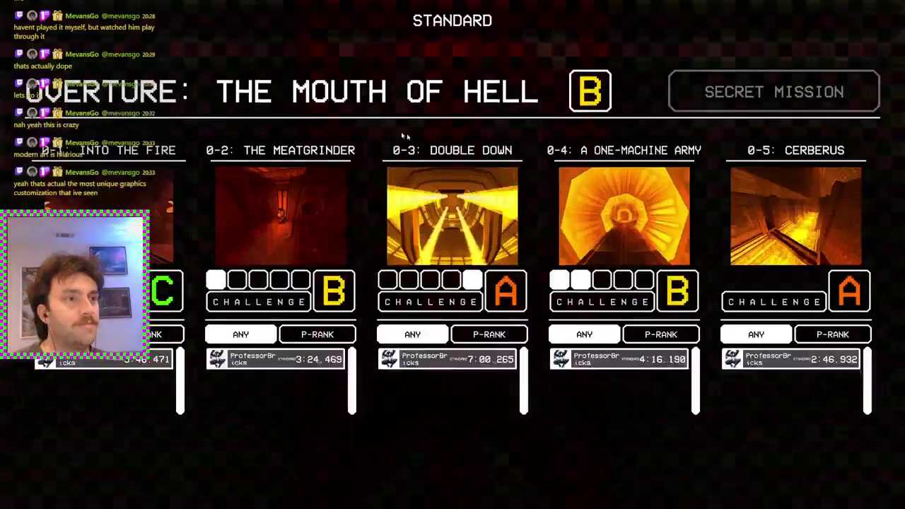
{"action": "left_click", "coordinate": [424, 176]}
{"action": "left_click", "coordinate": [452, 301]}
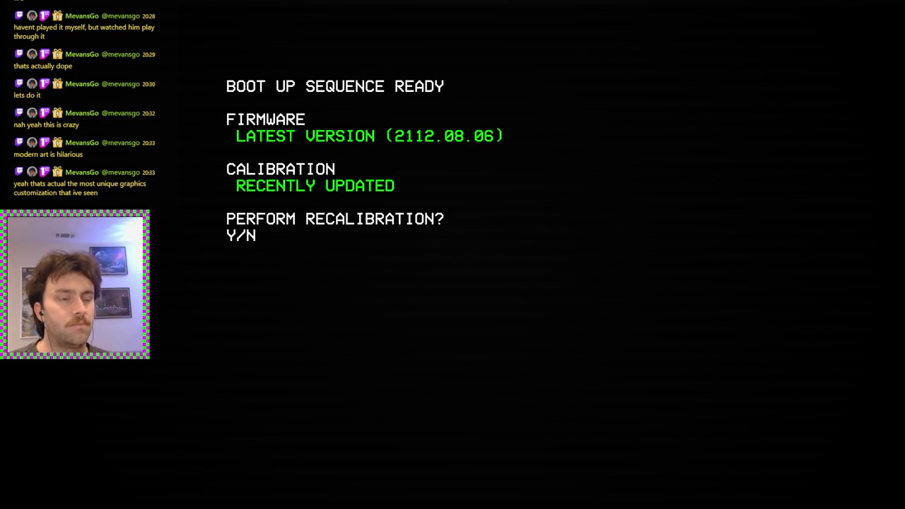
{"action": "key", "text": "n"}
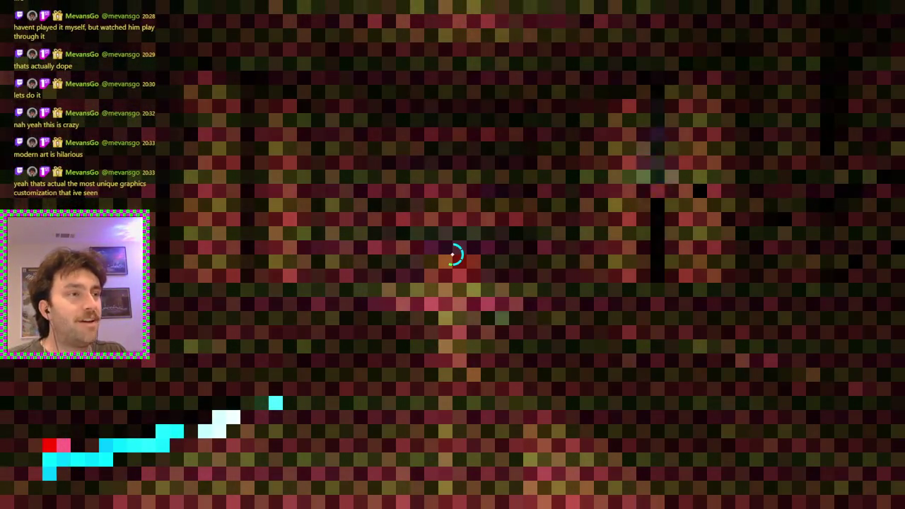
Step: Pause the mission and bring up the general options, with Screenshake 100% and Weapon Position Right
{"action": "key", "text": "Escape"}
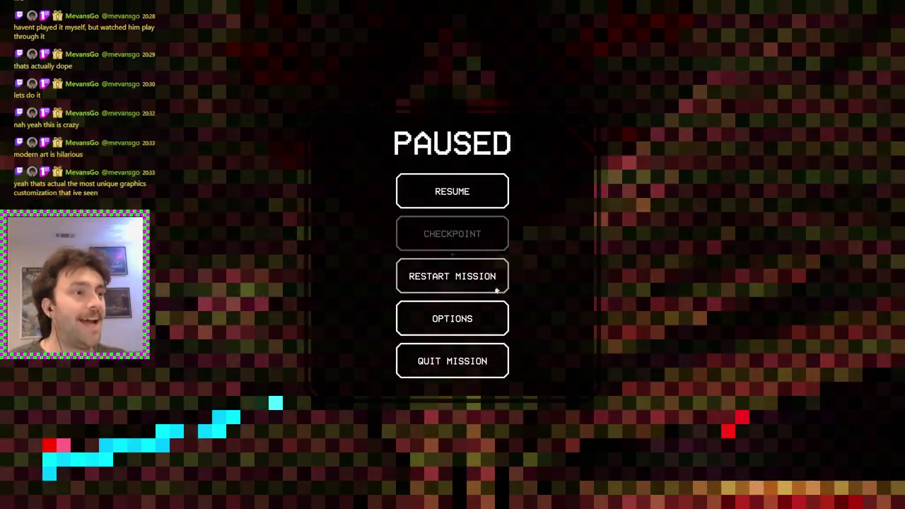
{"action": "left_click", "coordinate": [478, 311]}
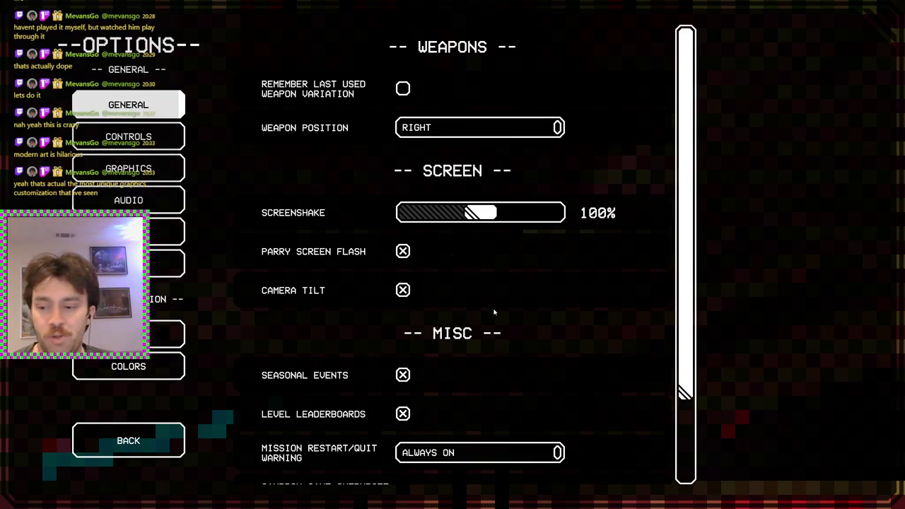
Step: Set graphics to 360p downscaling, dithering 200%, texture warping ~61%, vertex warping and color compression Medium
{"action": "left_click", "coordinate": [170, 178]}
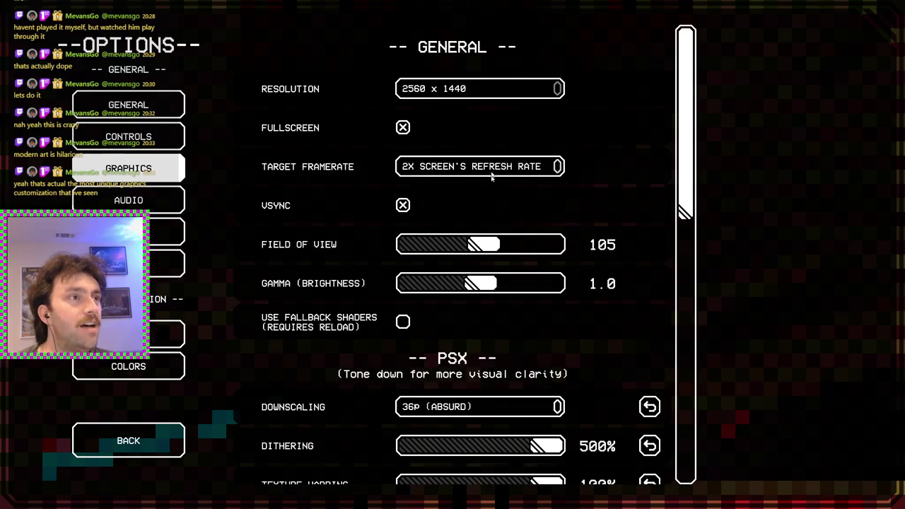
{"action": "scroll", "coordinate": [509, 305], "scroll_direction": "down", "scroll_amount": 3}
{"action": "left_click", "coordinate": [488, 153]}
{"action": "left_click", "coordinate": [445, 215]}
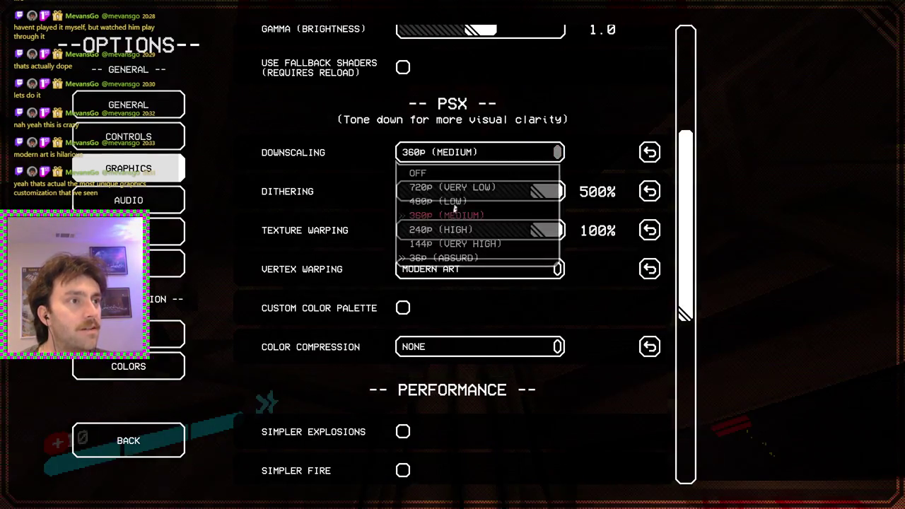
{"action": "left_click_drag", "start_coordinate": [549, 194], "coordinate": [469, 209]}
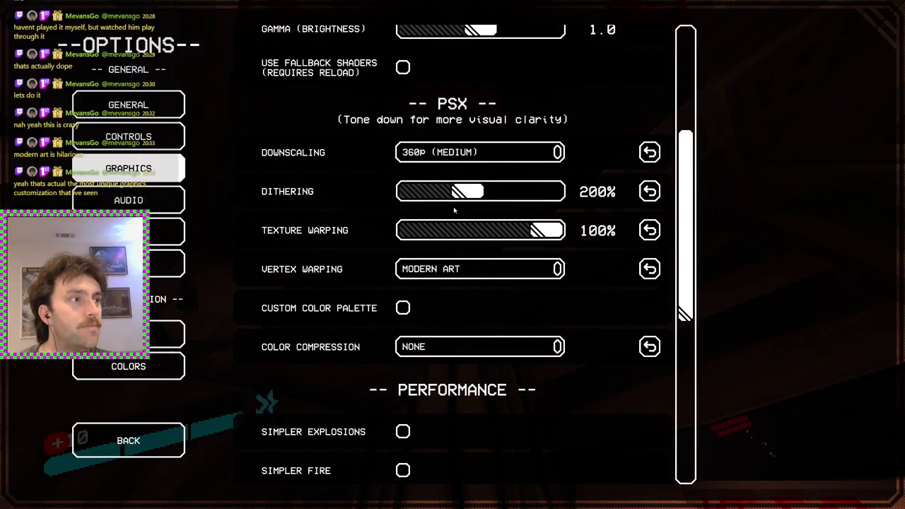
{"action": "left_click_drag", "start_coordinate": [515, 242], "coordinate": [486, 247]}
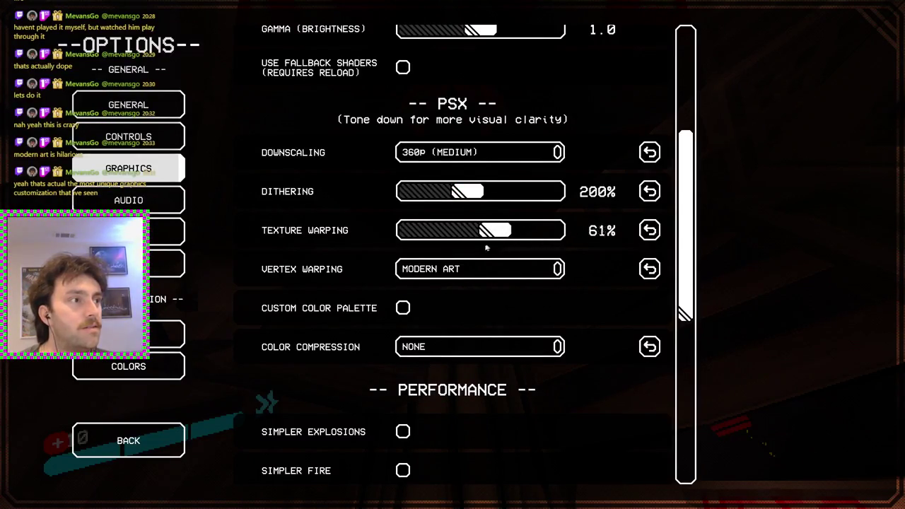
{"action": "left_click", "coordinate": [485, 275]}
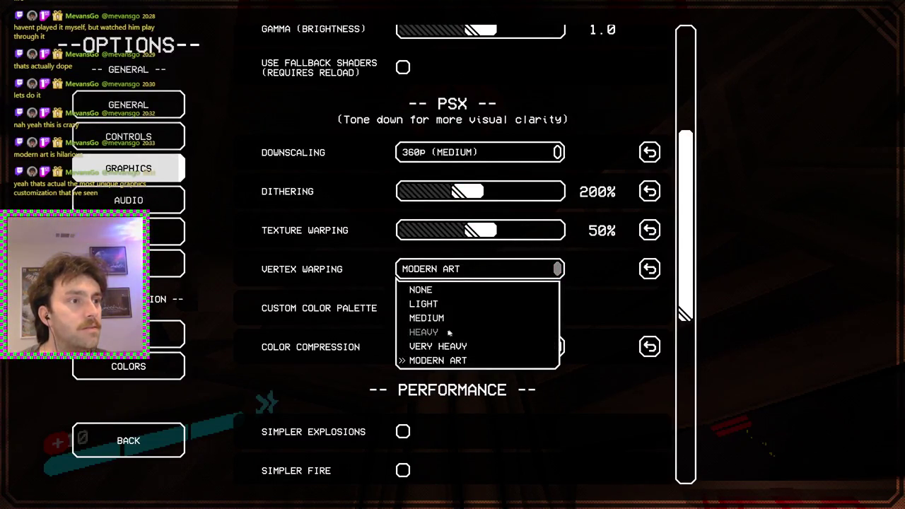
{"action": "left_click", "coordinate": [429, 319]}
{"action": "left_click", "coordinate": [500, 351]}
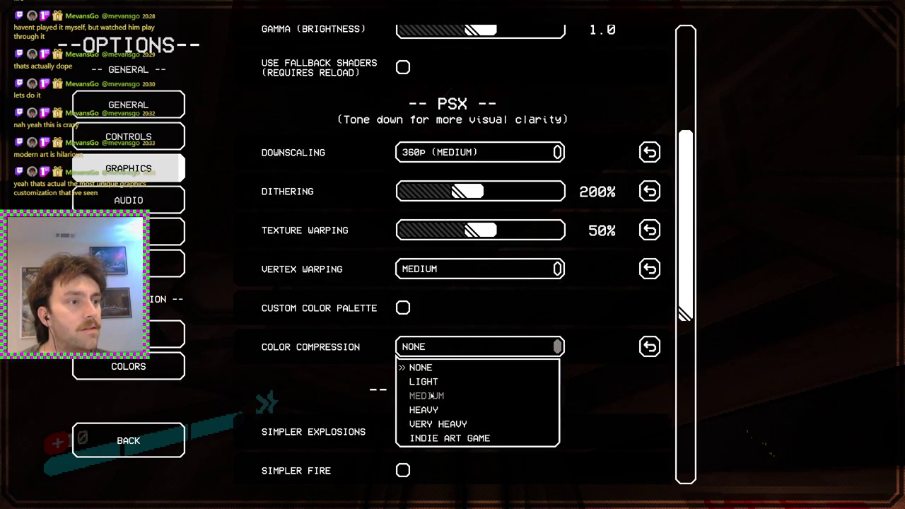
{"action": "left_click", "coordinate": [430, 395]}
{"action": "key", "text": "Escape"}
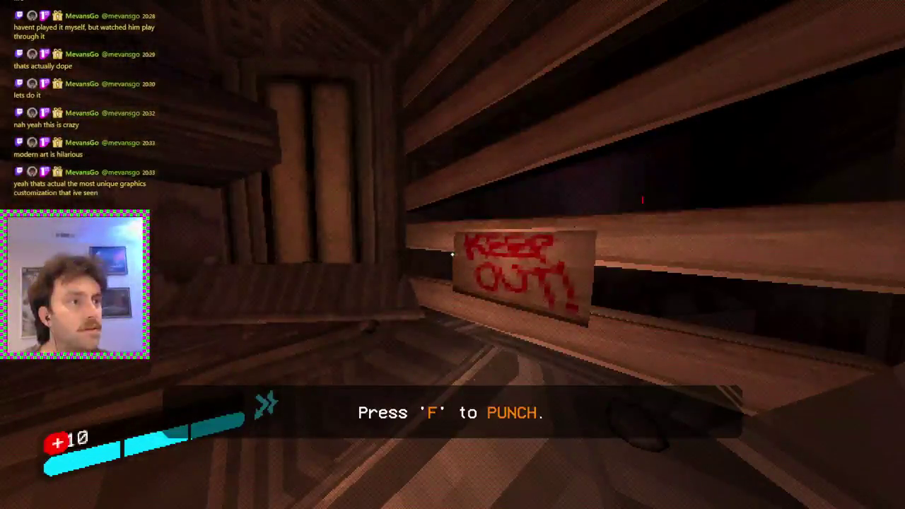
Step: Revisit the graphics settings, switching downscaling to 480p (LOW) and checking the vertex warping options
{"action": "key", "text": "Escape"}
{"action": "left_click", "coordinate": [438, 318]}
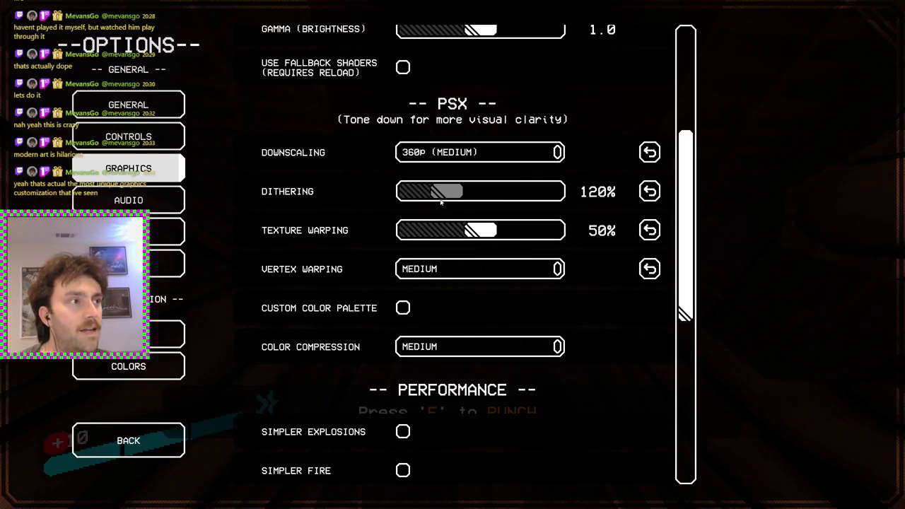
{"action": "key", "text": "Escape"}
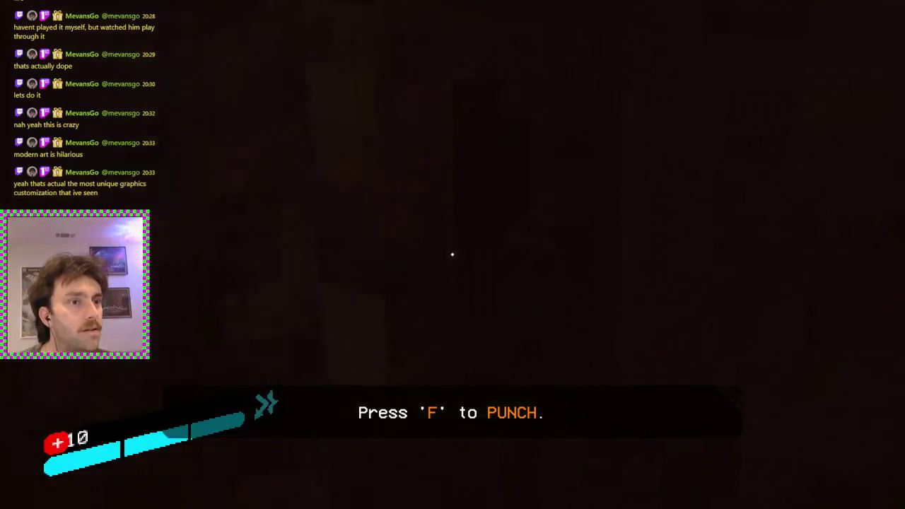
{"action": "key", "text": "Escape"}
{"action": "left_click", "coordinate": [461, 311]}
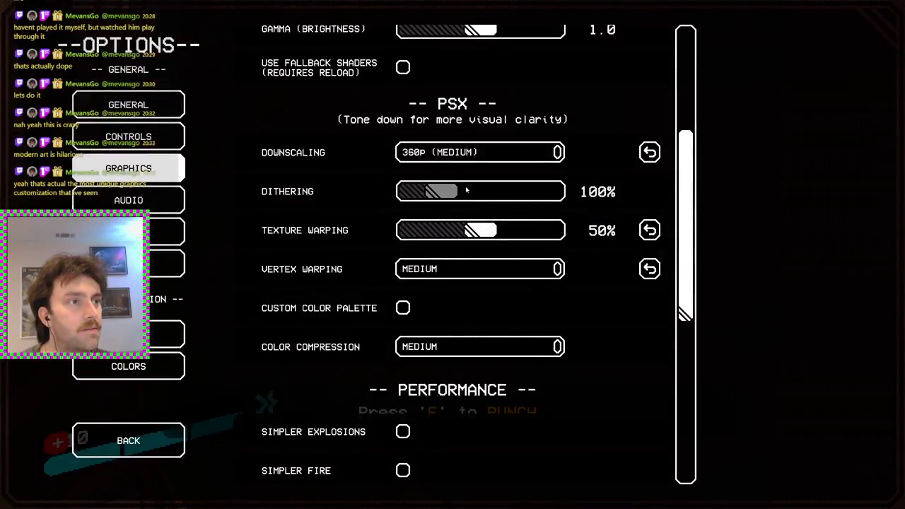
{"action": "left_click", "coordinate": [540, 153]}
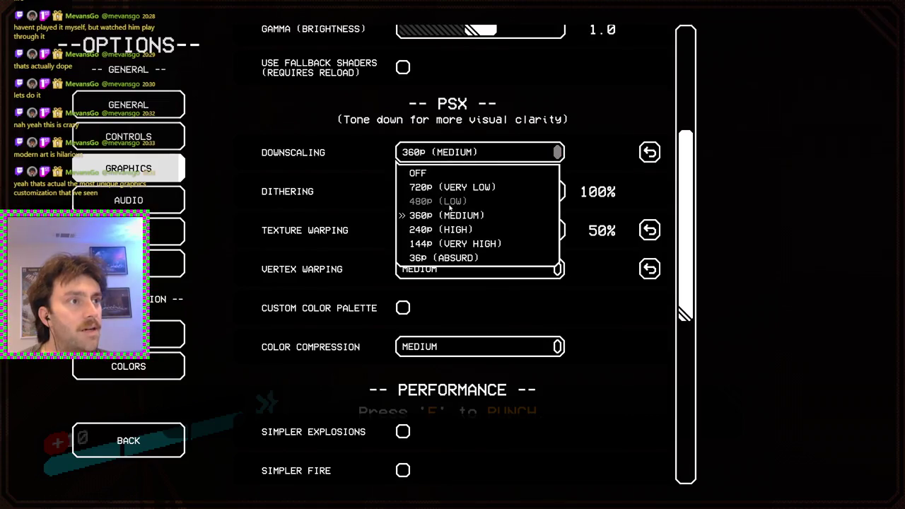
{"action": "left_click", "coordinate": [450, 204]}
{"action": "key", "text": "Escape"}
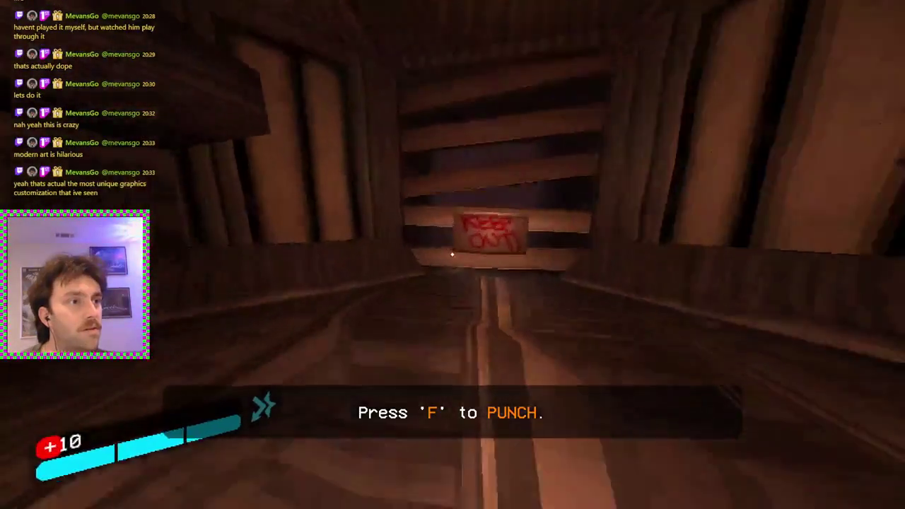
{"action": "key", "text": "Escape"}
{"action": "left_click", "coordinate": [458, 317]}
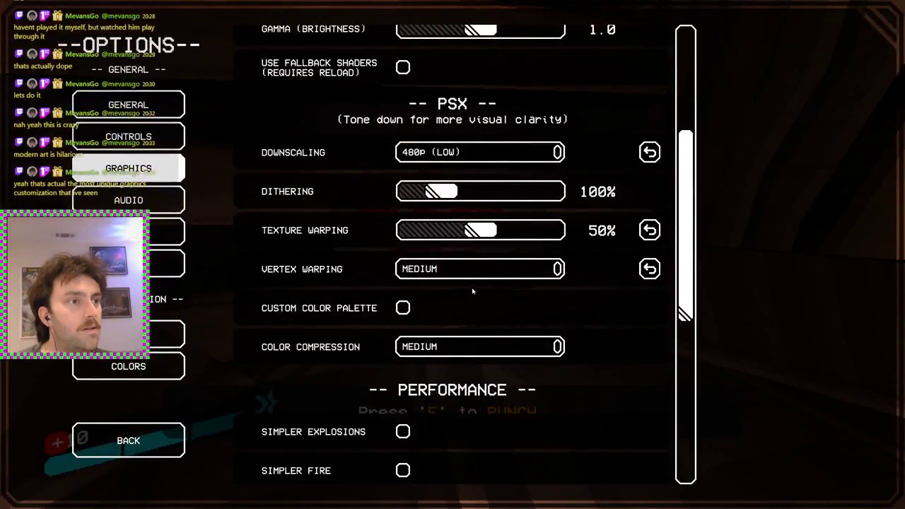
{"action": "left_click", "coordinate": [545, 272]}
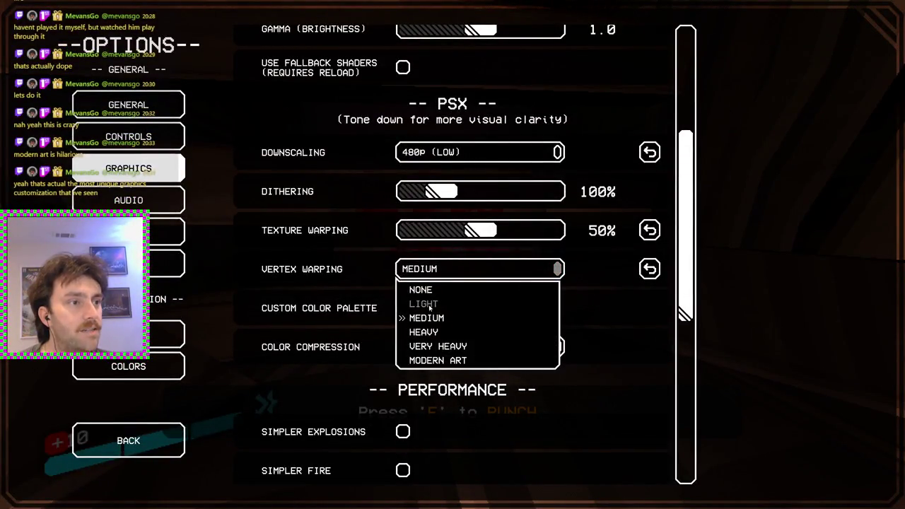
{"action": "key", "text": "Escape"}
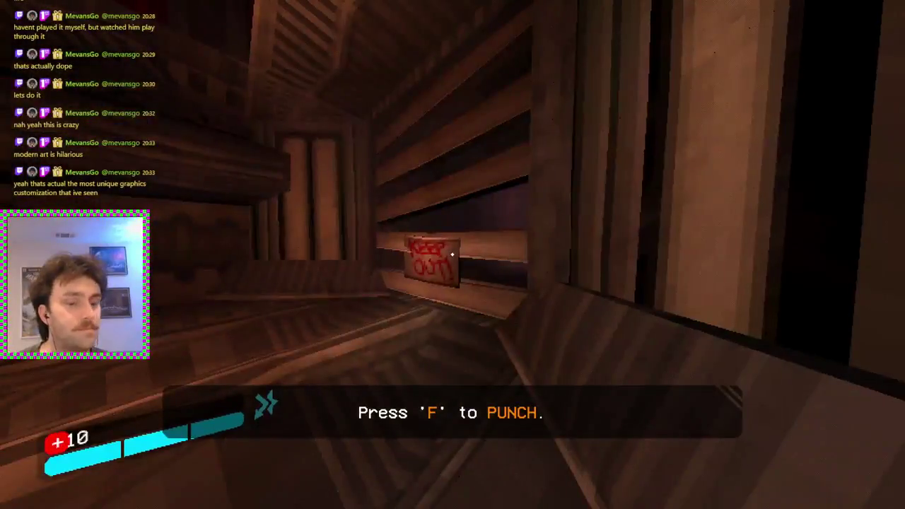
Step: Shoot the wooden target, punch, dash through the electric barrier, and blow up the hanging creatures
{"action": "left_click", "coordinate": [453, 255]}
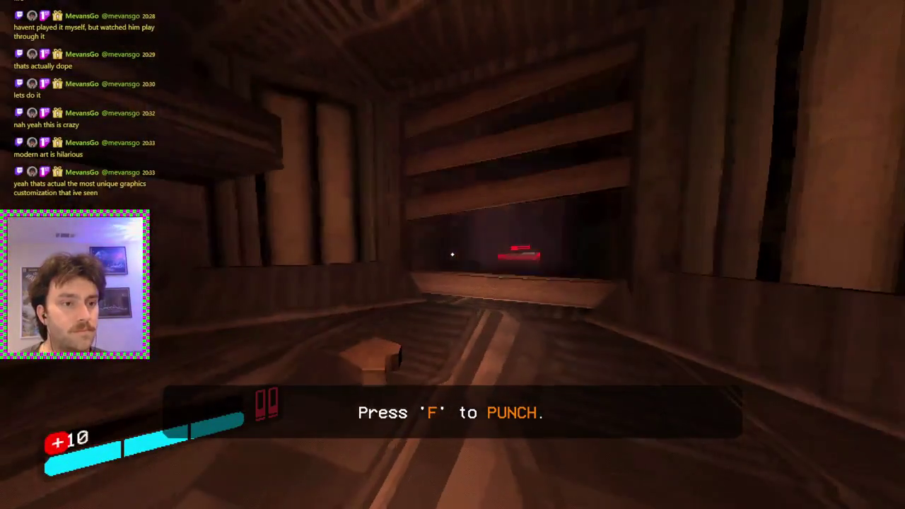
{"action": "key", "text": "f"}
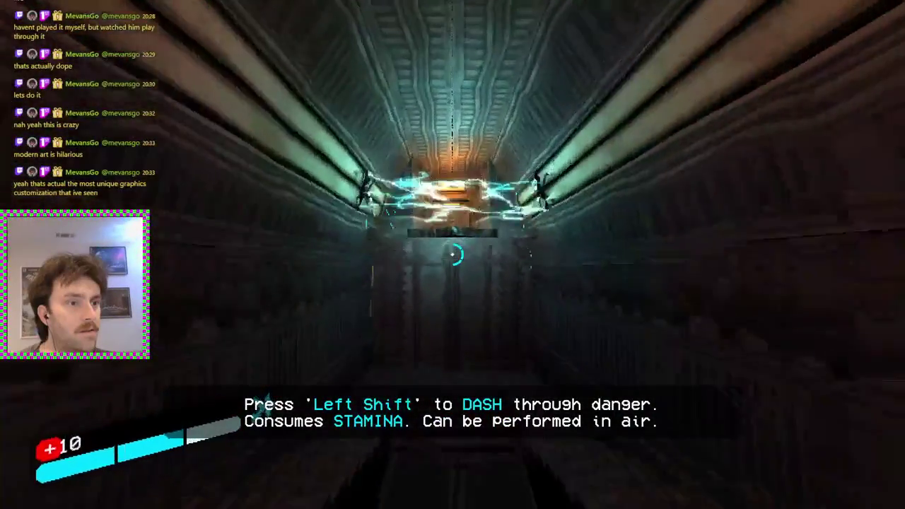
{"action": "key", "text": "shift"}
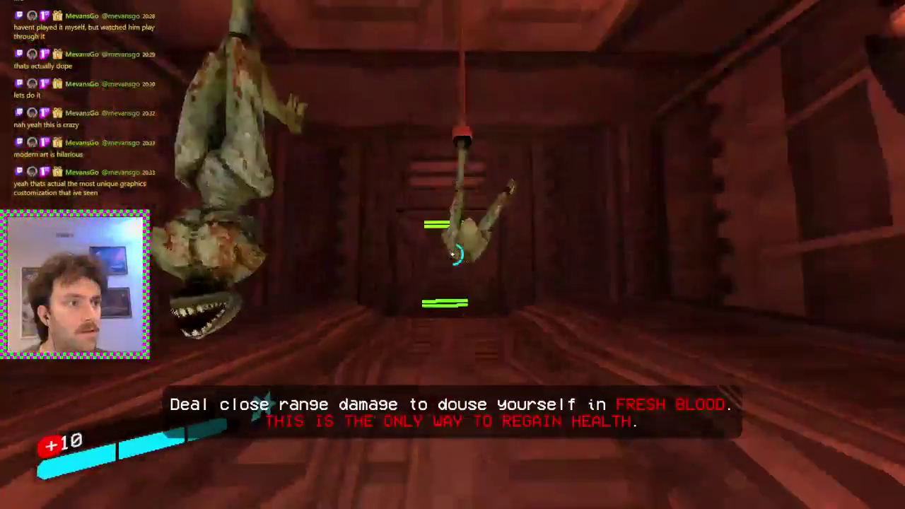
{"action": "left_click", "coordinate": [452, 254]}
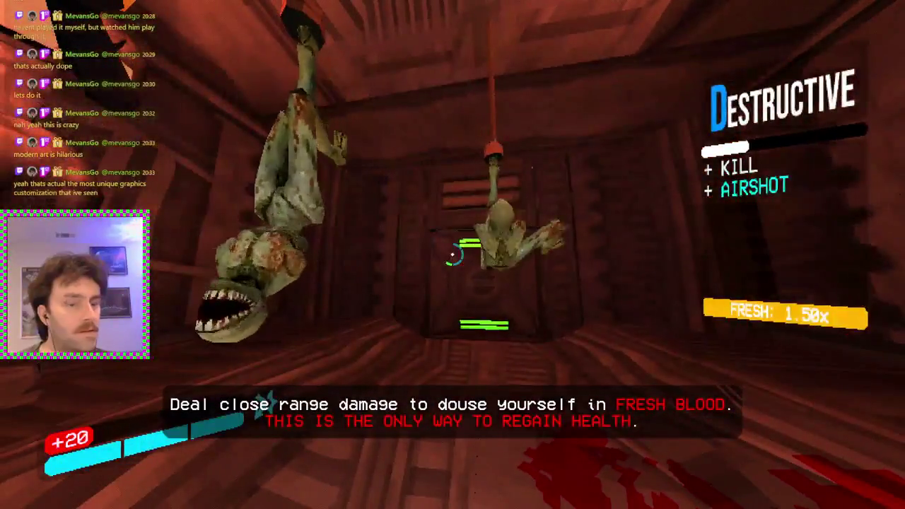
{"action": "left_click", "coordinate": [452, 255]}
{"action": "left_click", "coordinate": [452, 254]}
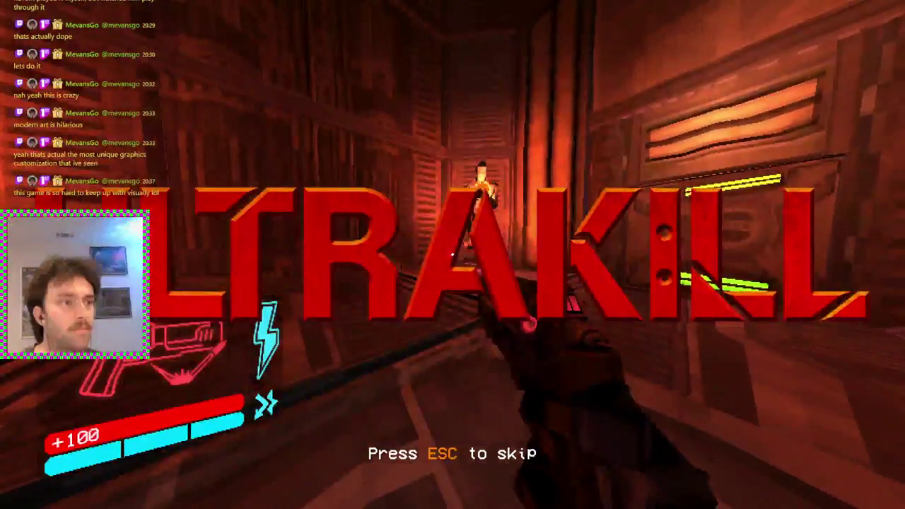
Step: Skip the title and clear the first arena's enemies with punches and the shotgun
{"action": "key", "text": "f"}
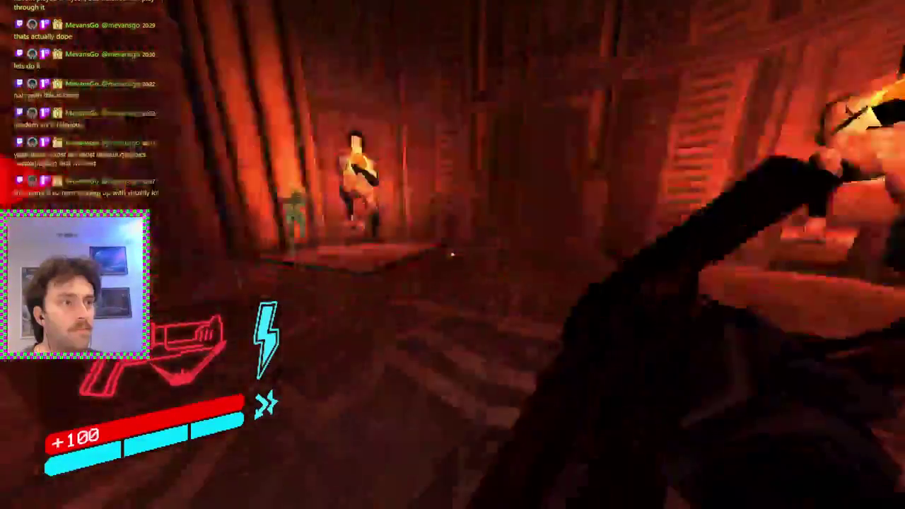
{"action": "key", "text": "f"}
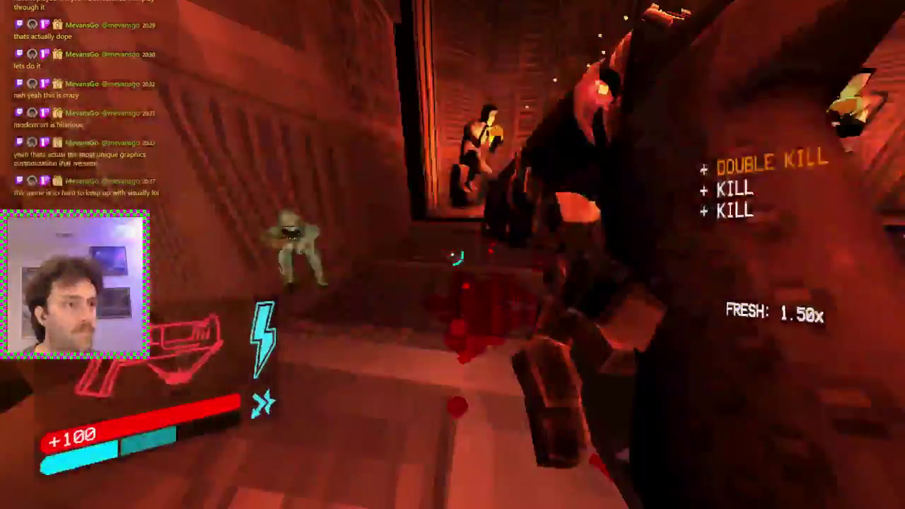
{"action": "key", "text": "2"}
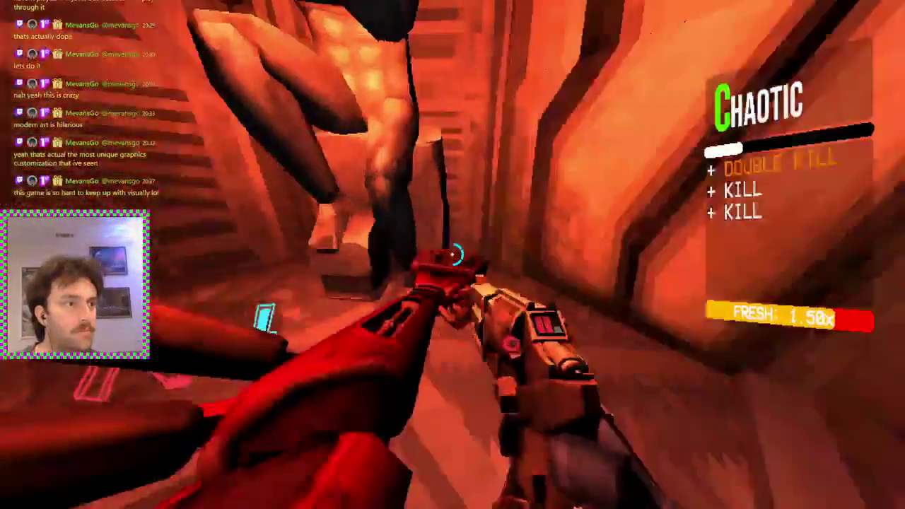
{"action": "left_click", "coordinate": [452, 256]}
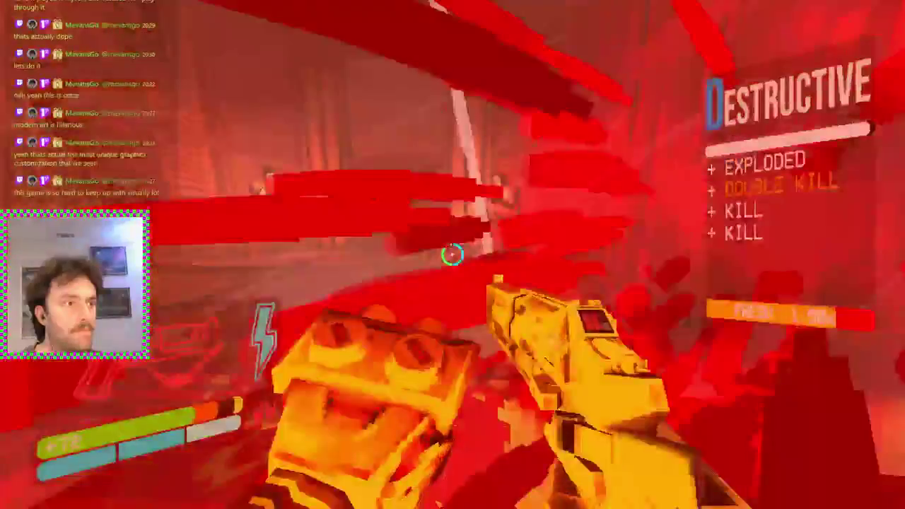
{"action": "key", "text": "f"}
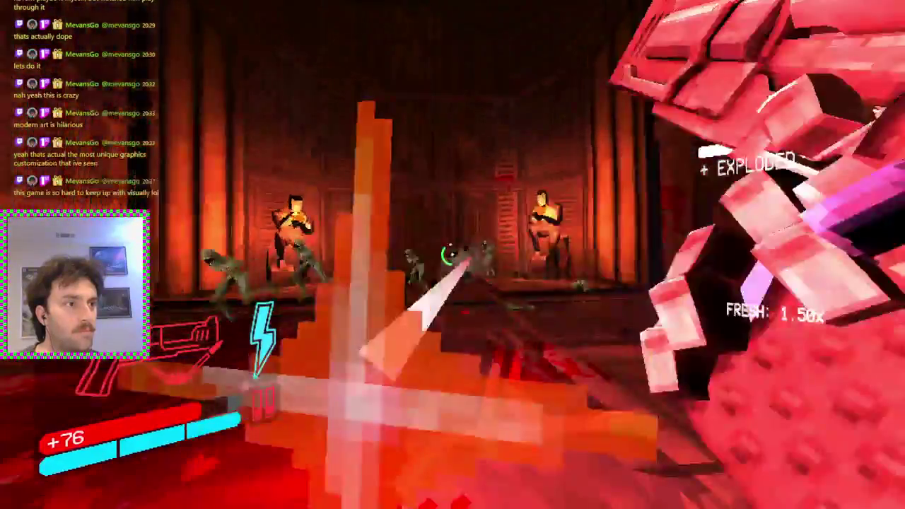
{"action": "left_click", "coordinate": [453, 256]}
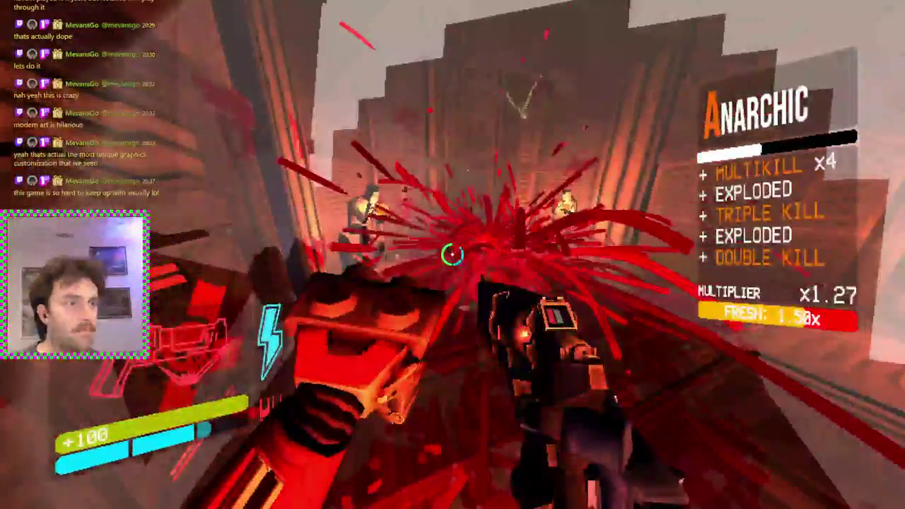
{"action": "left_click", "coordinate": [453, 256]}
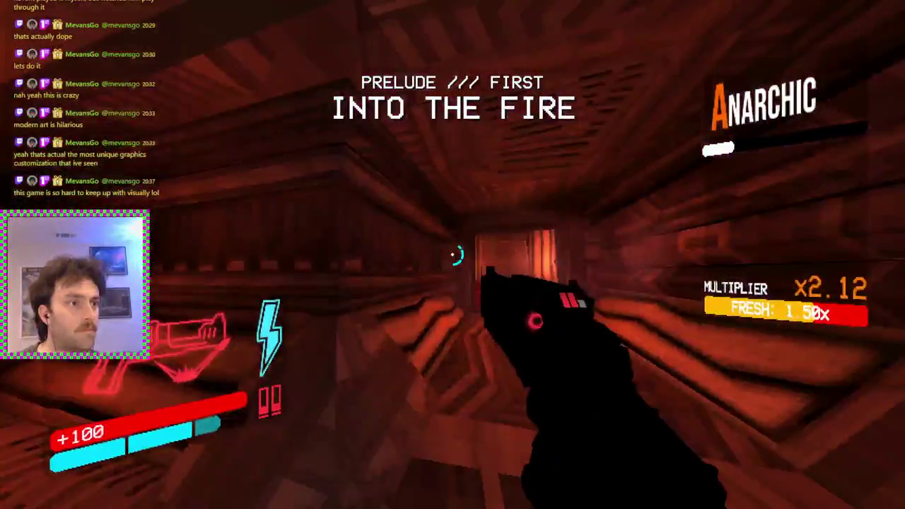
Step: Fight down the dark corridor, shooting open the blue secret orb and enemies in the red corridors
{"action": "key", "text": "f"}
{"action": "left_click", "coordinate": [452, 256]}
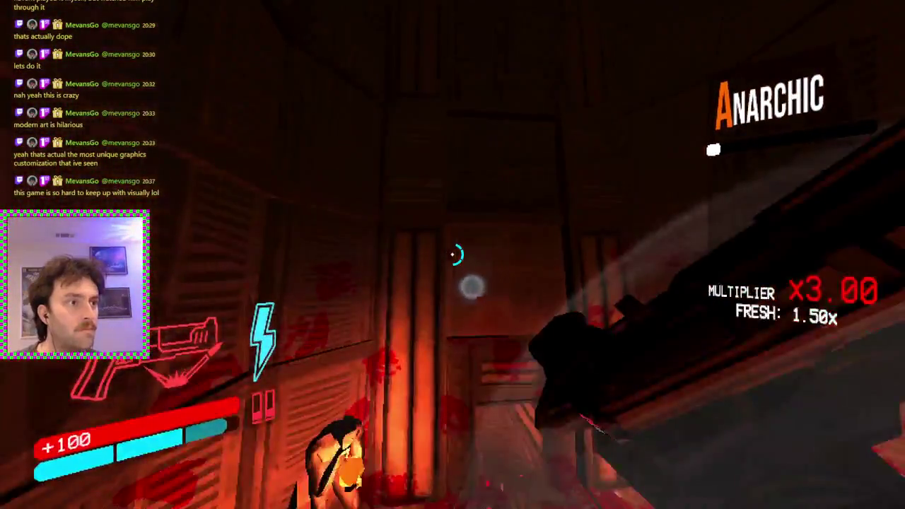
{"action": "left_click", "coordinate": [452, 256]}
{"action": "left_click", "coordinate": [452, 256]}
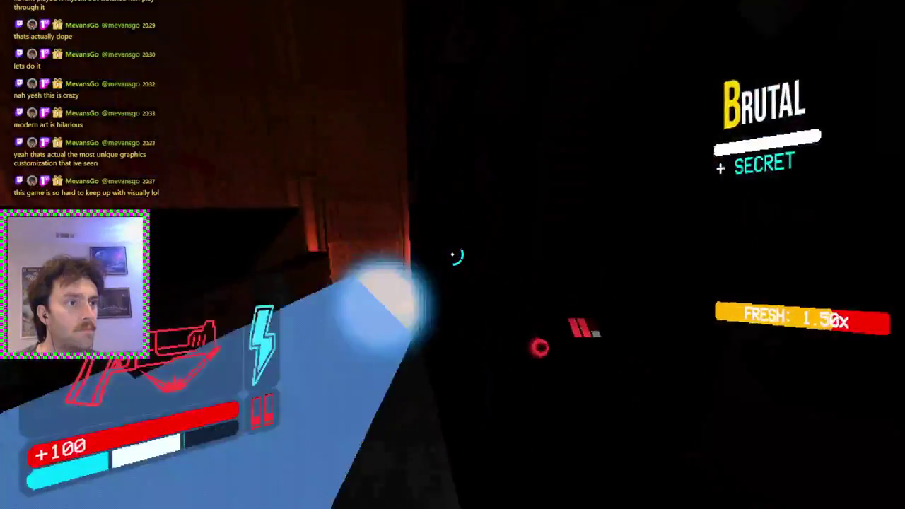
{"action": "left_click", "coordinate": [453, 256]}
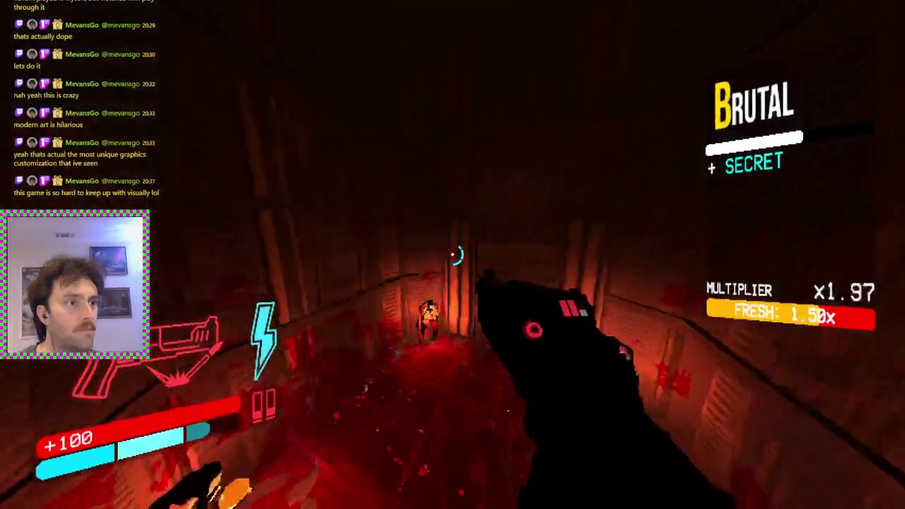
{"action": "left_click", "coordinate": [452, 256]}
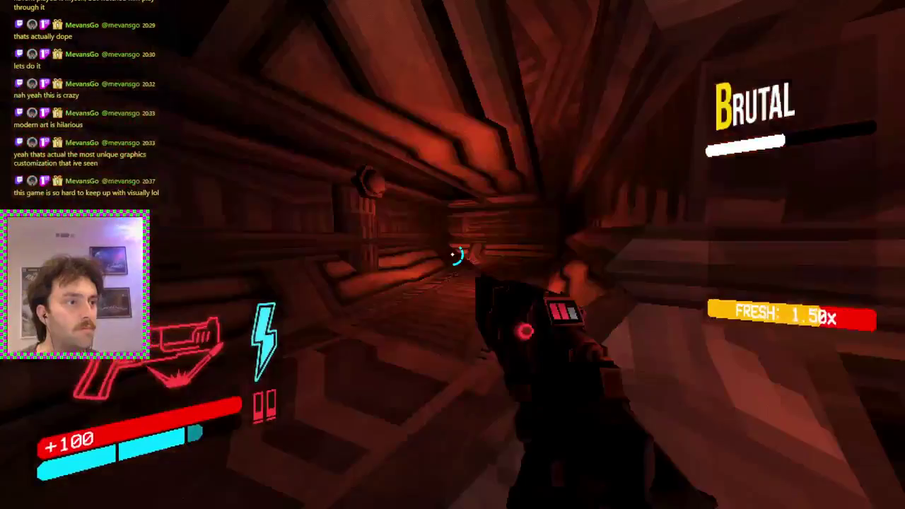
Step: Gun down the three enemies ahead and shotgun the rest on the way to the checkpoint
{"action": "key", "text": "2"}
{"action": "key", "text": "1"}
{"action": "left_click", "coordinate": [453, 254]}
{"action": "left_click", "coordinate": [452, 255]}
{"action": "key", "text": "3"}
{"action": "key", "text": "2"}
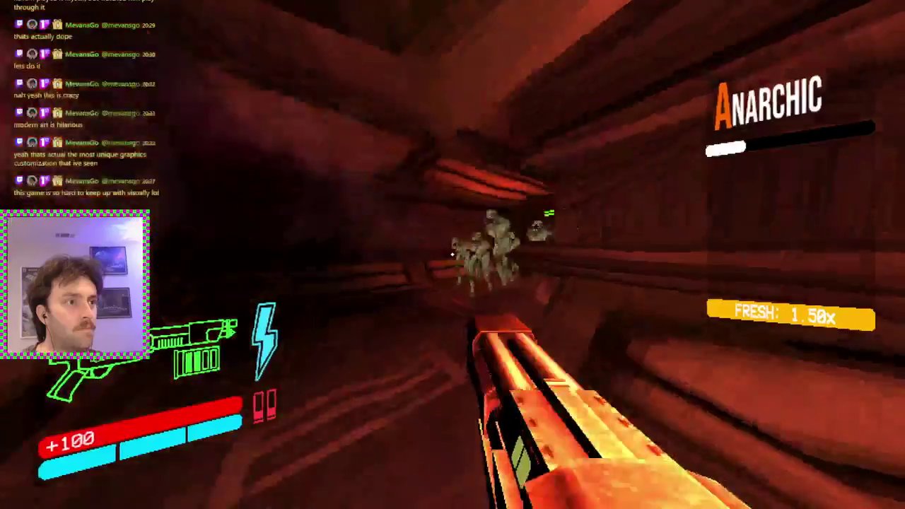
{"action": "left_click", "coordinate": [452, 255]}
{"action": "left_click", "coordinate": [453, 255]}
{"action": "key", "text": "1"}
{"action": "left_click", "coordinate": [452, 254]}
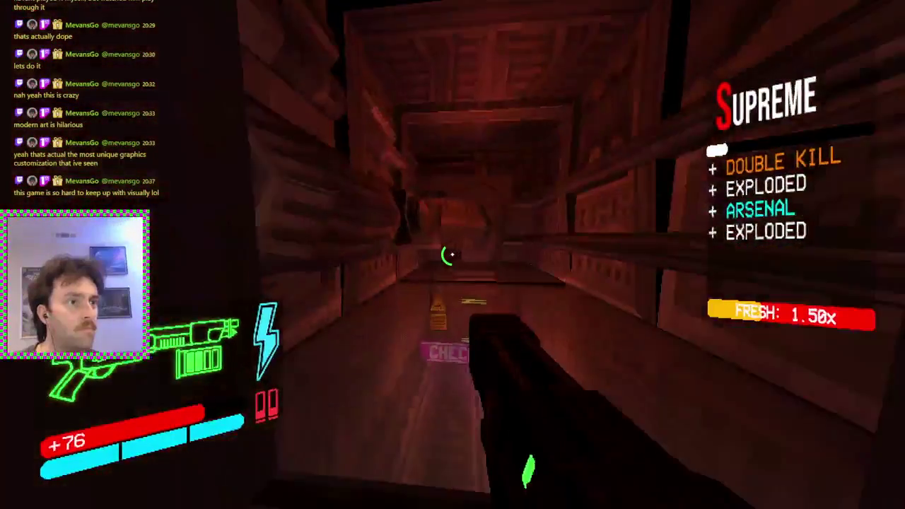
{"action": "key", "text": "1"}
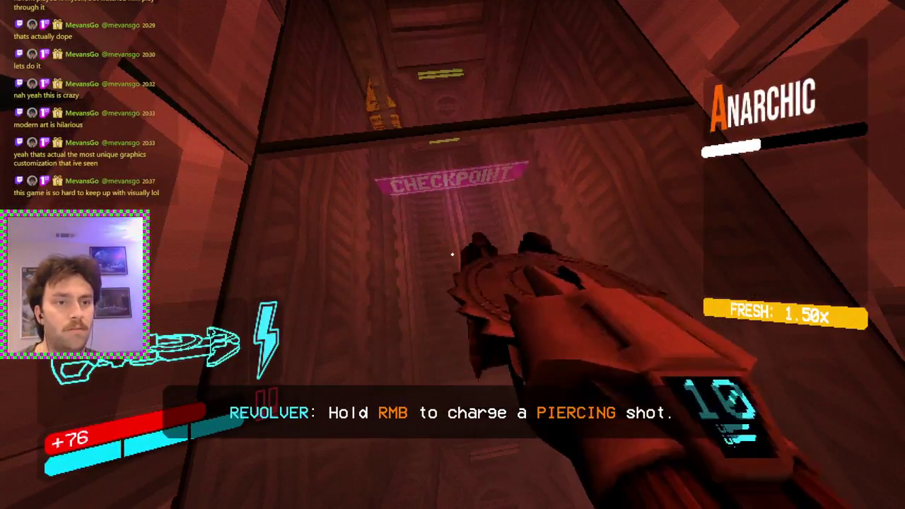
Step: Kill the corridor enemies with revolver headshots, a ground slam and coin ricochet, then shotgun the last two
{"action": "key", "text": "1"}
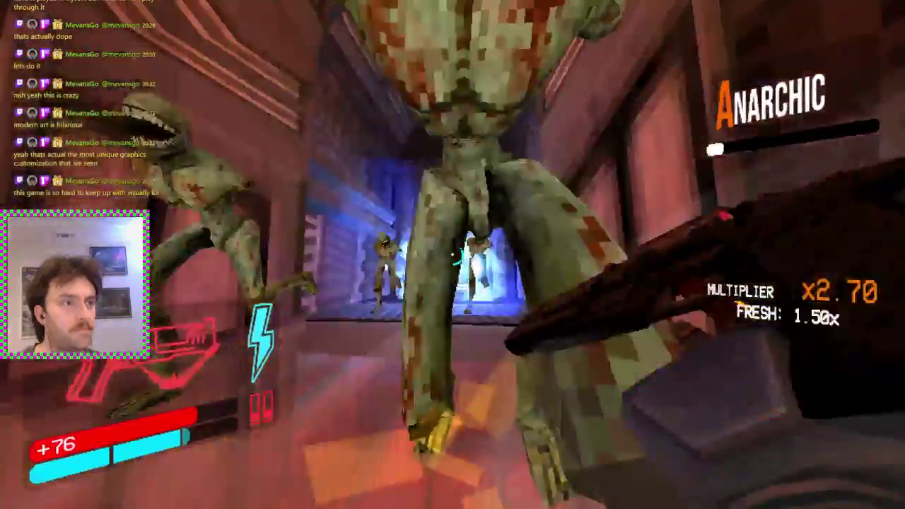
{"action": "left_click", "coordinate": [452, 254]}
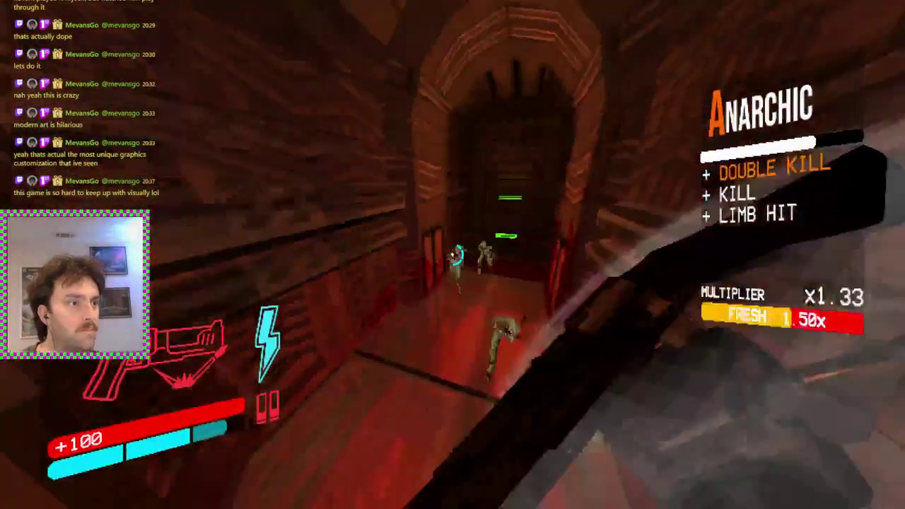
{"action": "key", "text": "ctrl"}
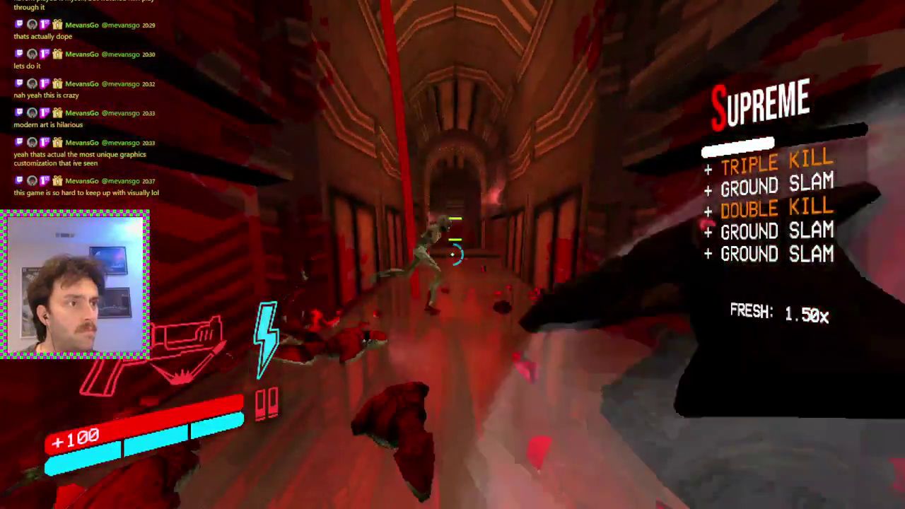
{"action": "left_click", "coordinate": [452, 254]}
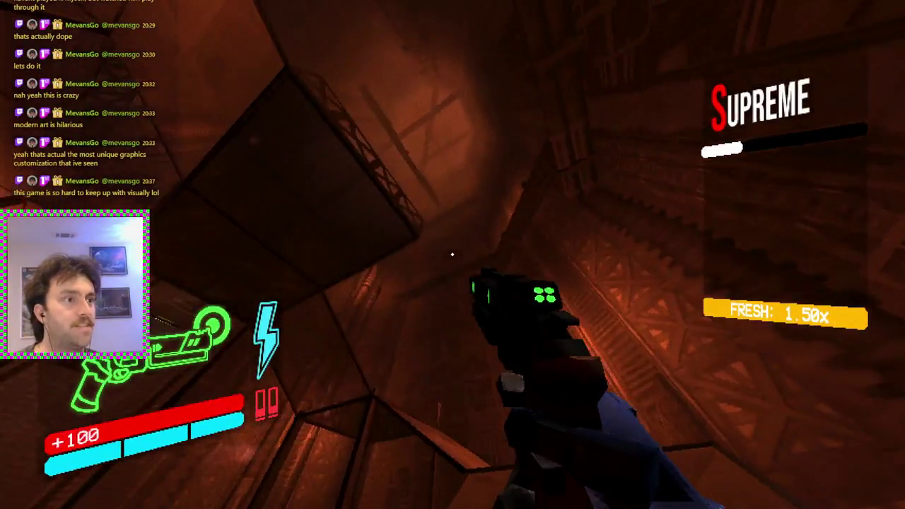
{"action": "left_click", "coordinate": [453, 254]}
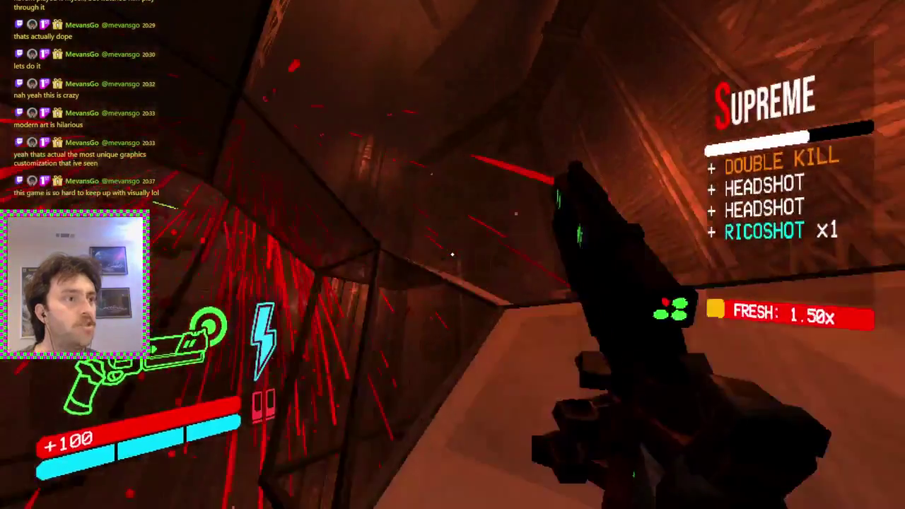
{"action": "left_click", "coordinate": [452, 255]}
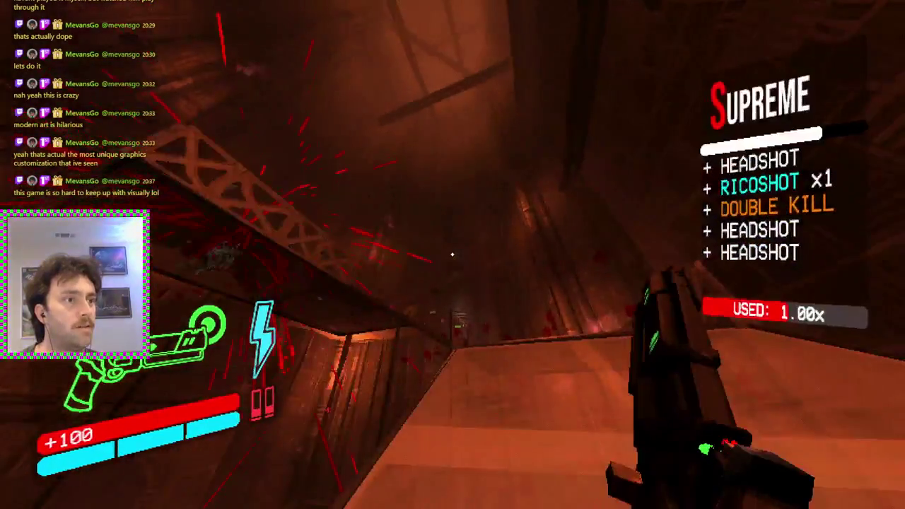
{"action": "left_click", "coordinate": [452, 254]}
{"action": "left_click", "coordinate": [452, 254]}
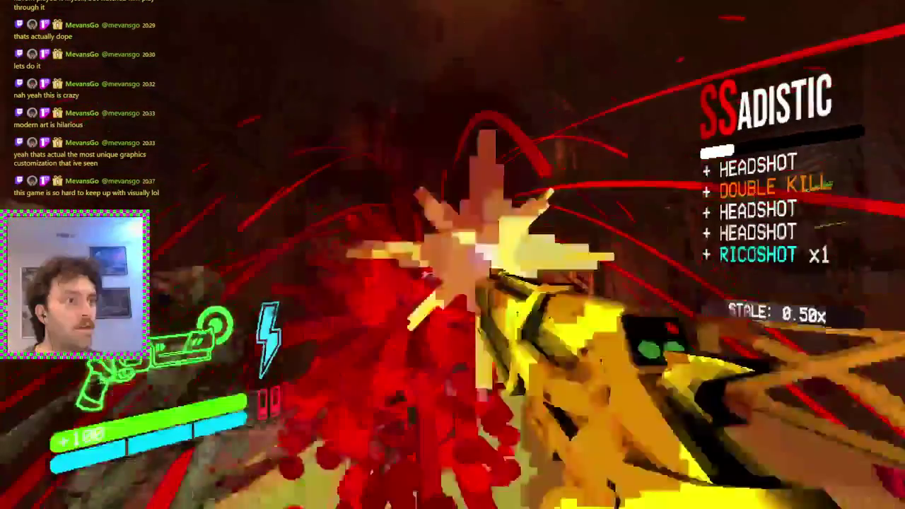
{"action": "key", "text": "2"}
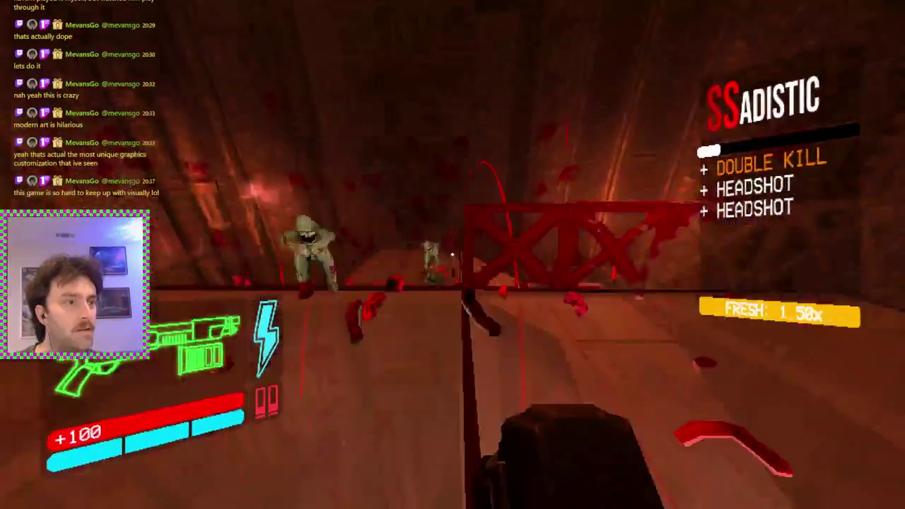
{"action": "left_click", "coordinate": [453, 254]}
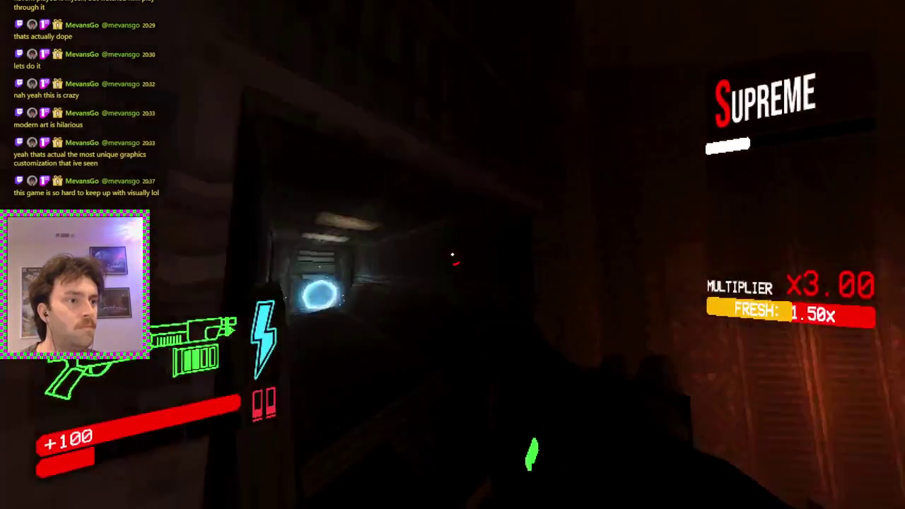
Step: Go through the portal and checkpoint, shooting enemies in the brown corridor and orange-lit room
{"action": "key", "text": "w"}
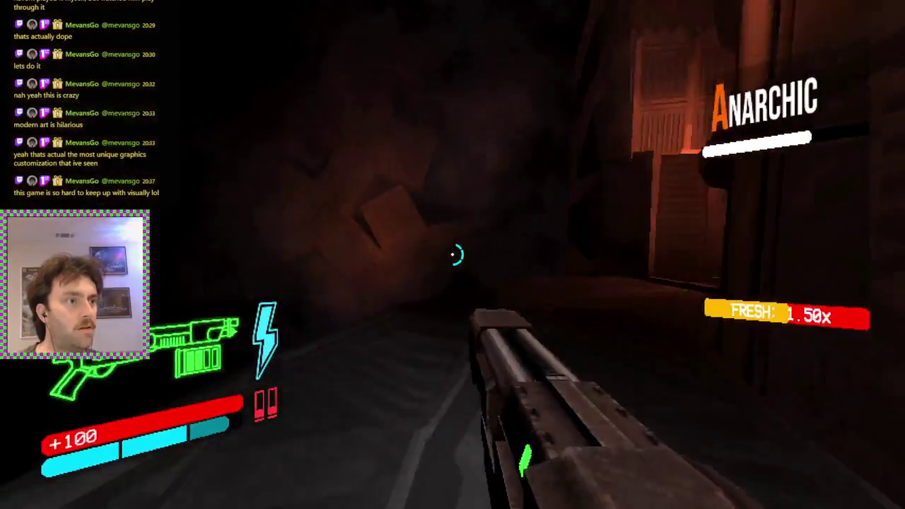
{"action": "key", "text": "w"}
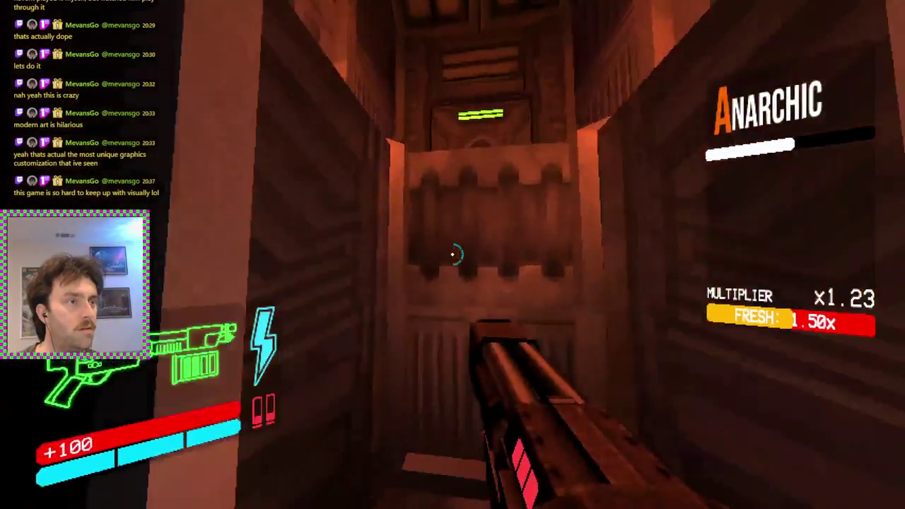
{"action": "key", "text": "w"}
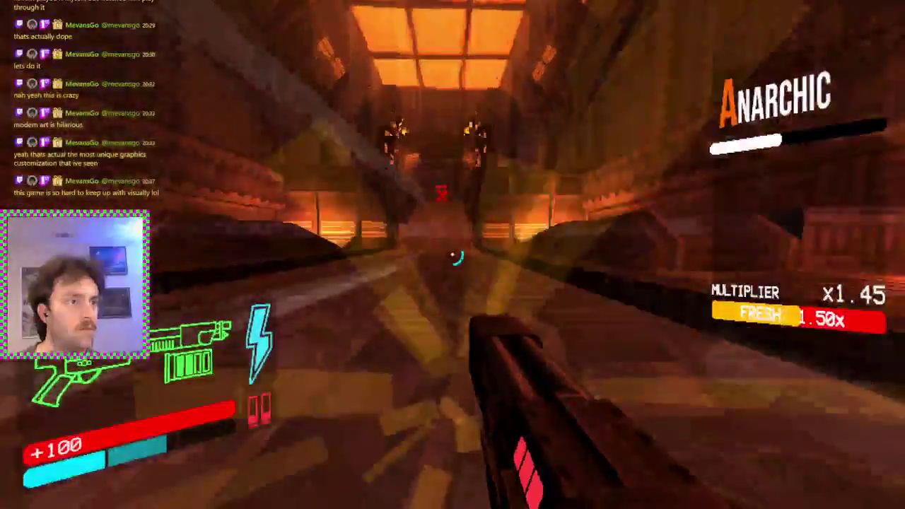
{"action": "key", "text": "w"}
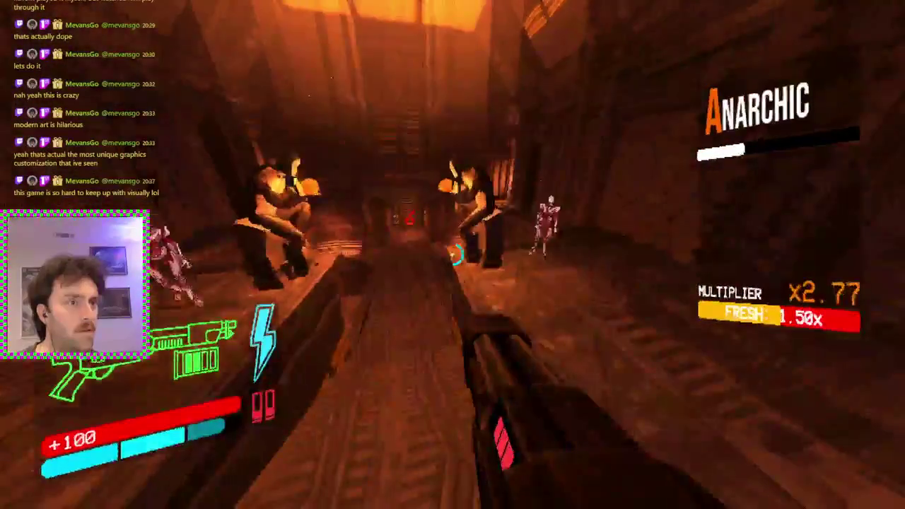
{"action": "left_click", "coordinate": [452, 255]}
{"action": "key", "text": "w"}
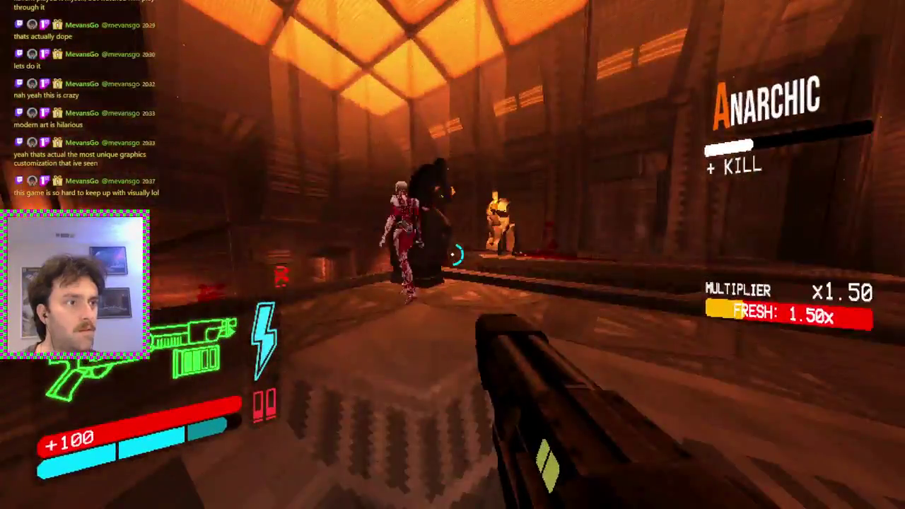
{"action": "left_click", "coordinate": [453, 255]}
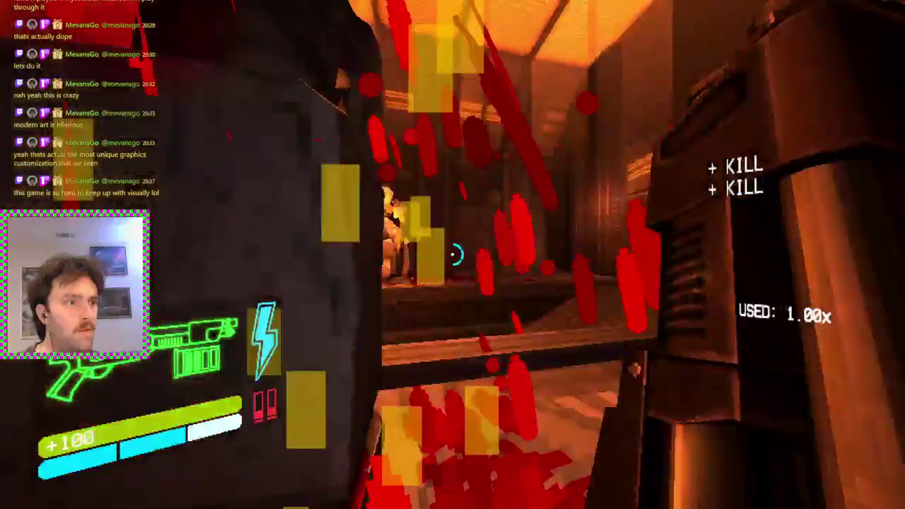
{"action": "left_click", "coordinate": [453, 254]}
Step: Clear the room with red revolver headshots, a critical punch and a multikill explosion
{"action": "key", "text": "1"}
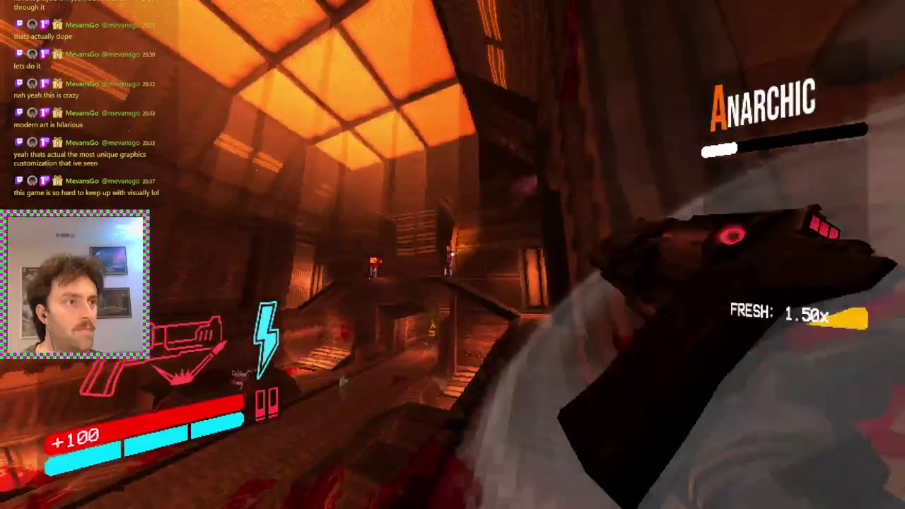
{"action": "left_click", "coordinate": [452, 254]}
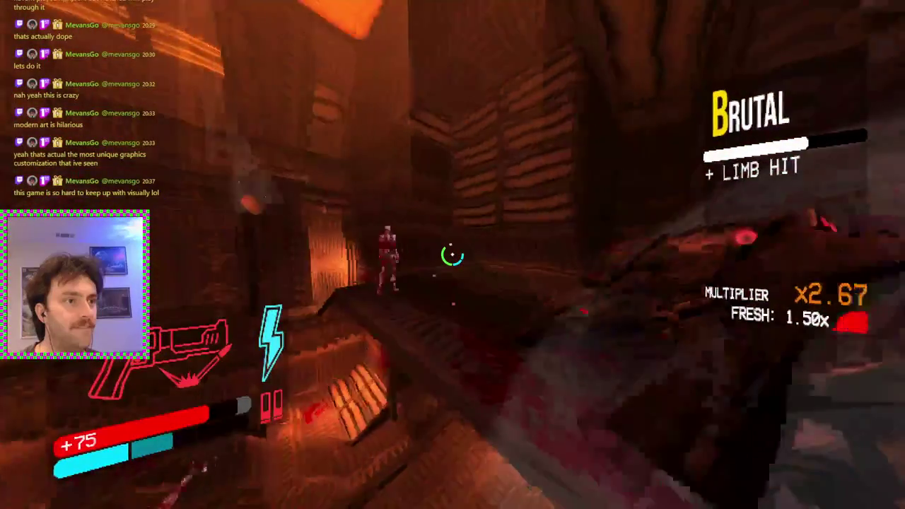
{"action": "left_click", "coordinate": [452, 255]}
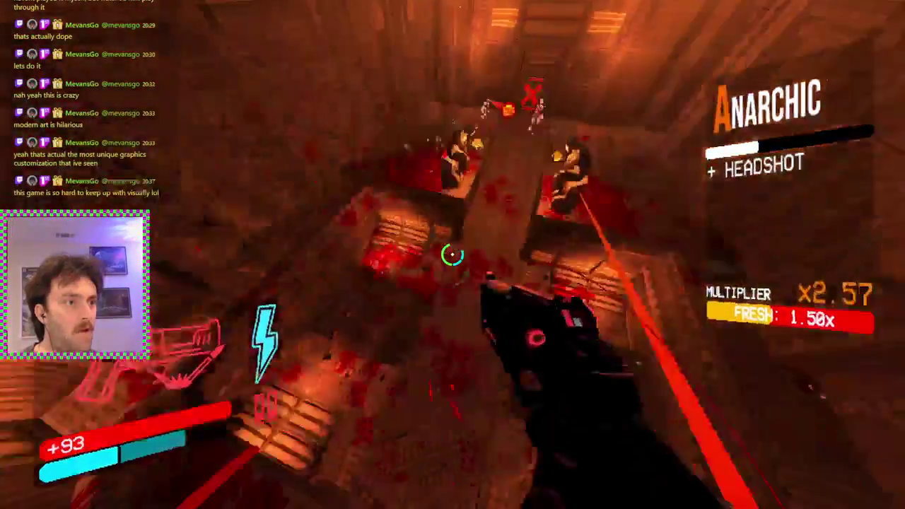
{"action": "key", "text": "f"}
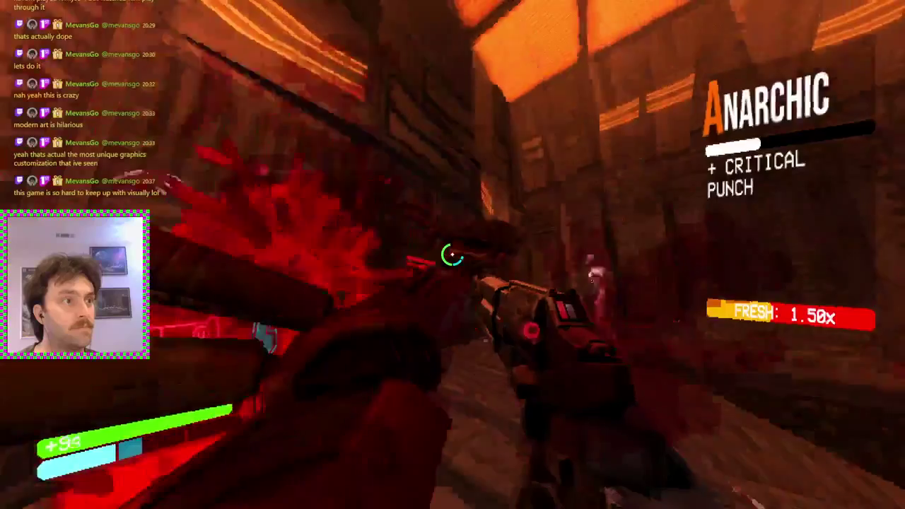
{"action": "left_click", "coordinate": [452, 254]}
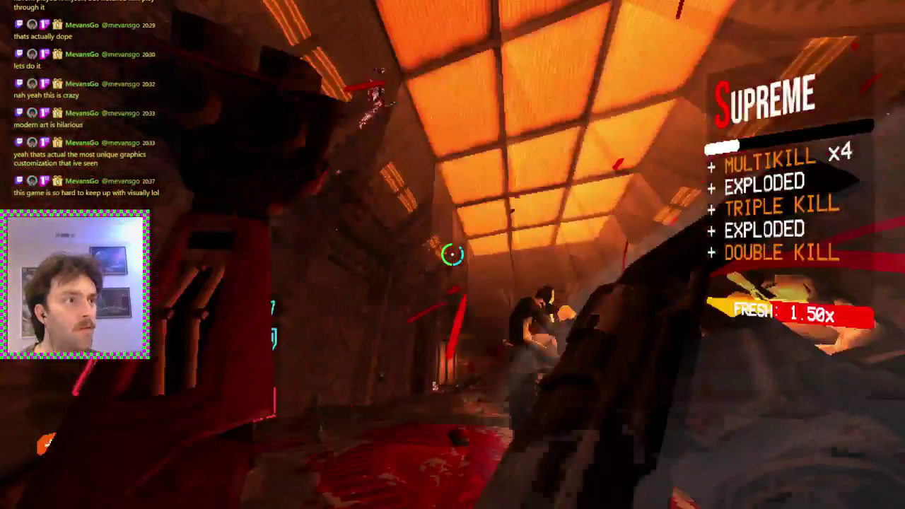
{"action": "left_click", "coordinate": [453, 255]}
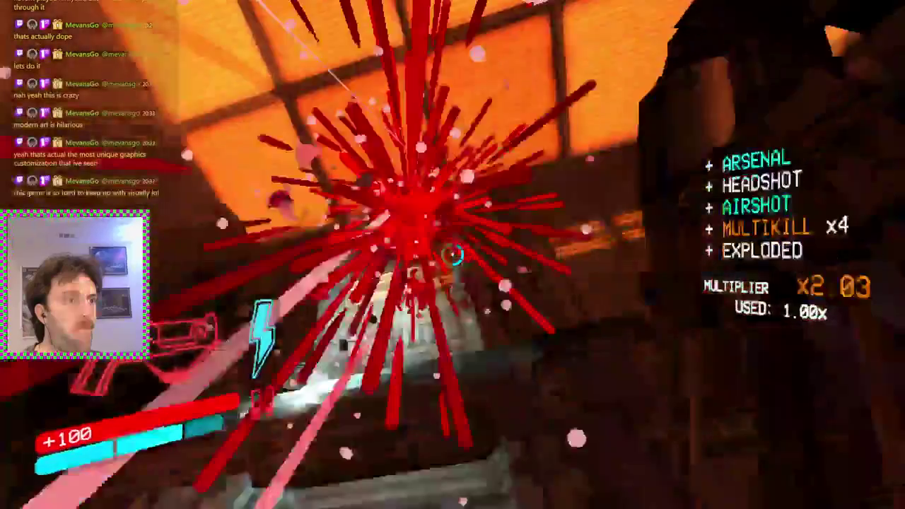
{"action": "left_click", "coordinate": [453, 255]}
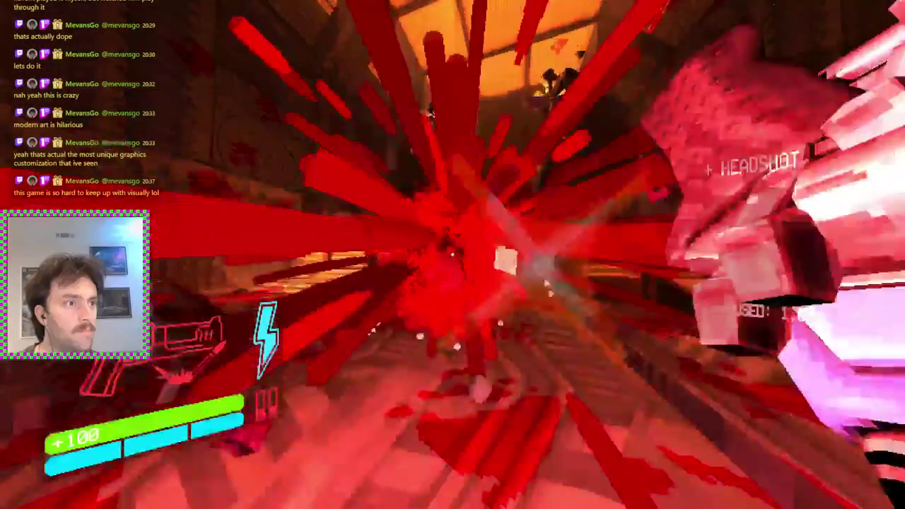
{"action": "left_click", "coordinate": [453, 254]}
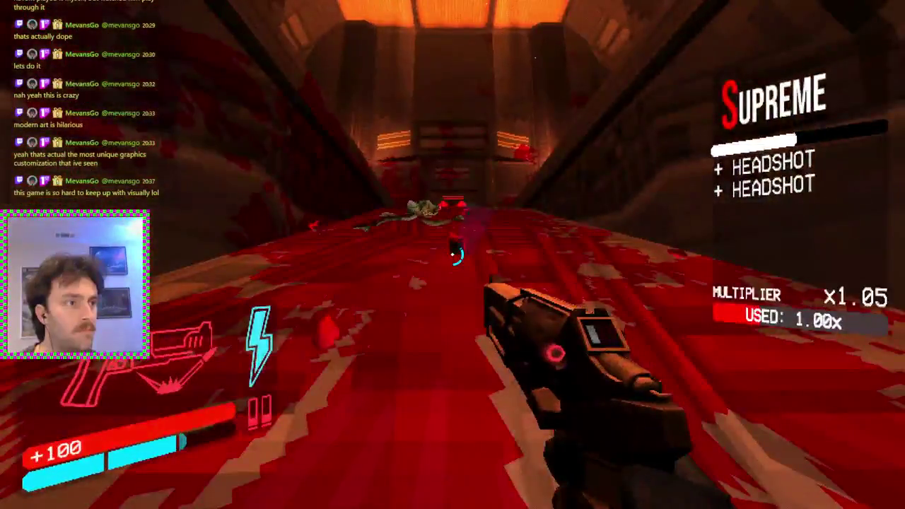
Step: Kill the enemies in the red checkpoint corridor, keeping the style multiplier rising with headshots
{"action": "key", "text": "w"}
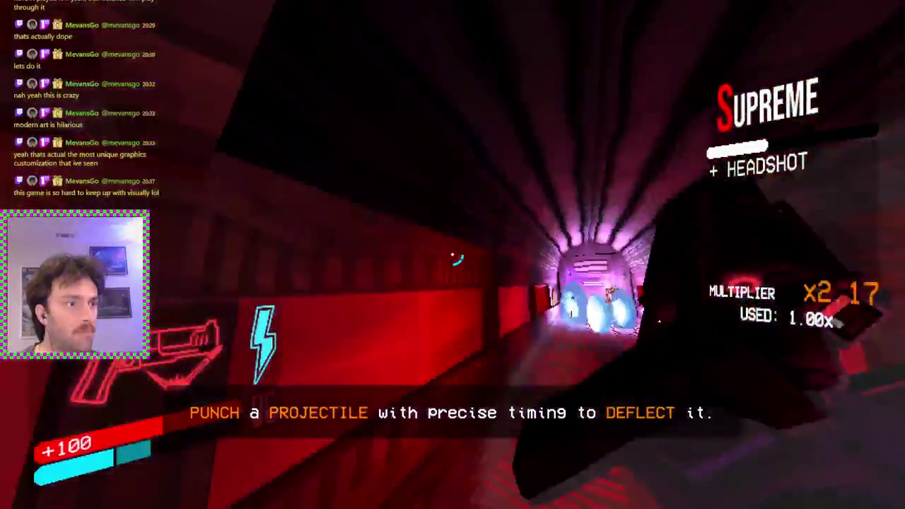
{"action": "left_click", "coordinate": [452, 255]}
{"action": "left_click", "coordinate": [452, 254]}
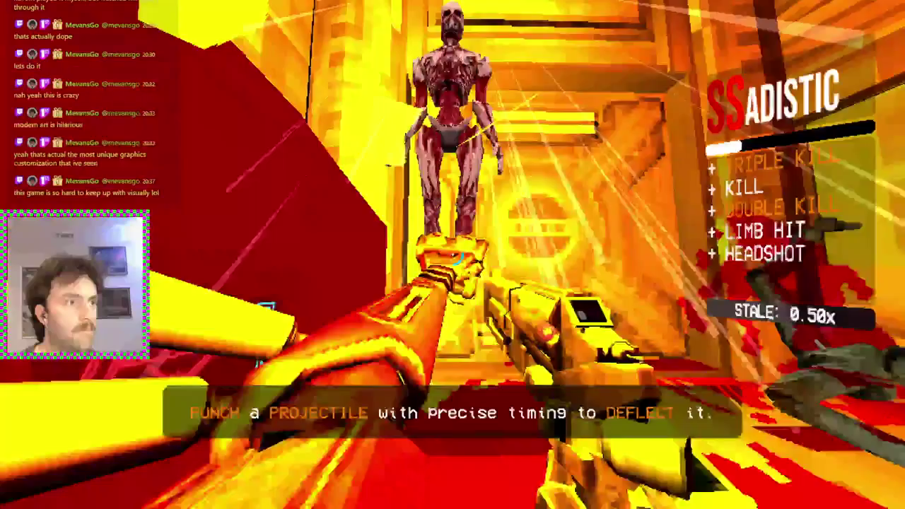
{"action": "left_click", "coordinate": [452, 254]}
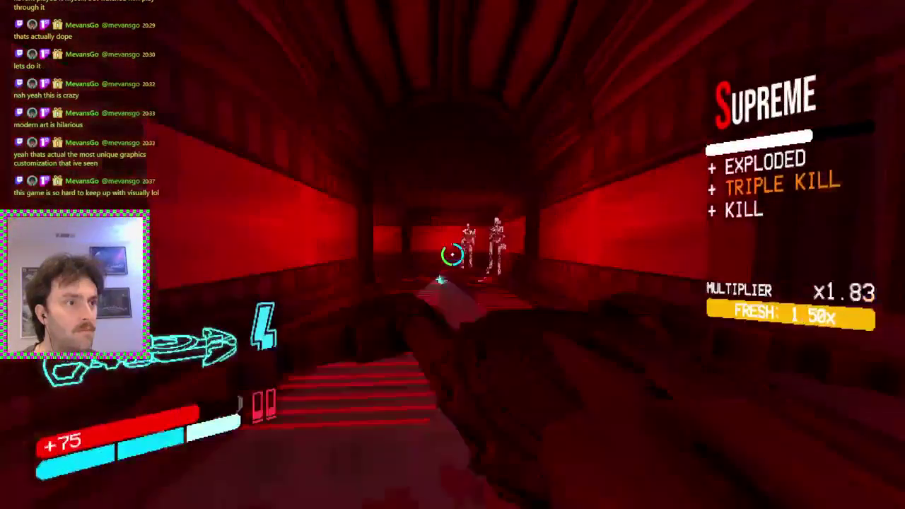
{"action": "left_click", "coordinate": [452, 254]}
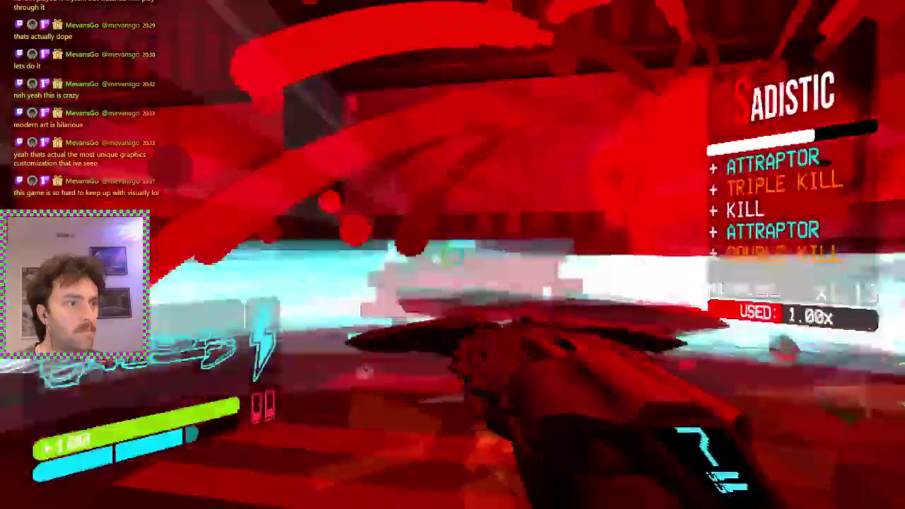
{"action": "key", "text": "3"}
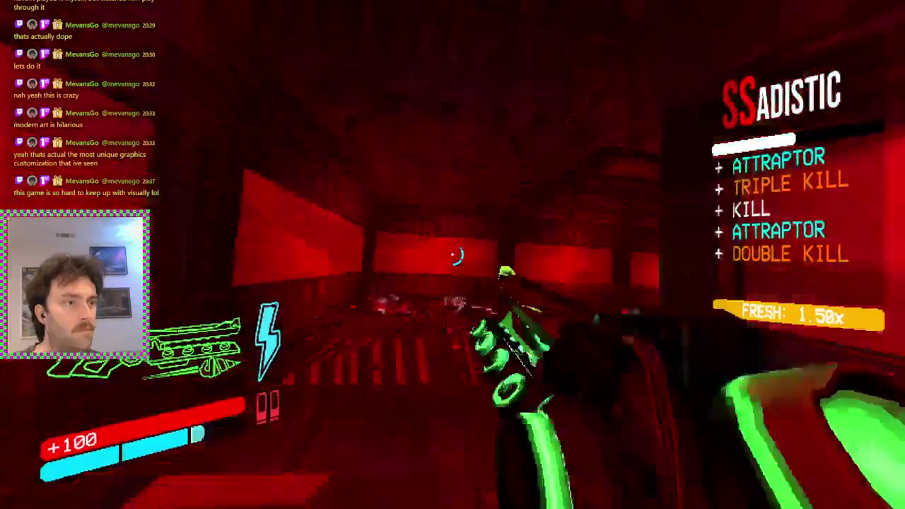
{"action": "key", "text": "1"}
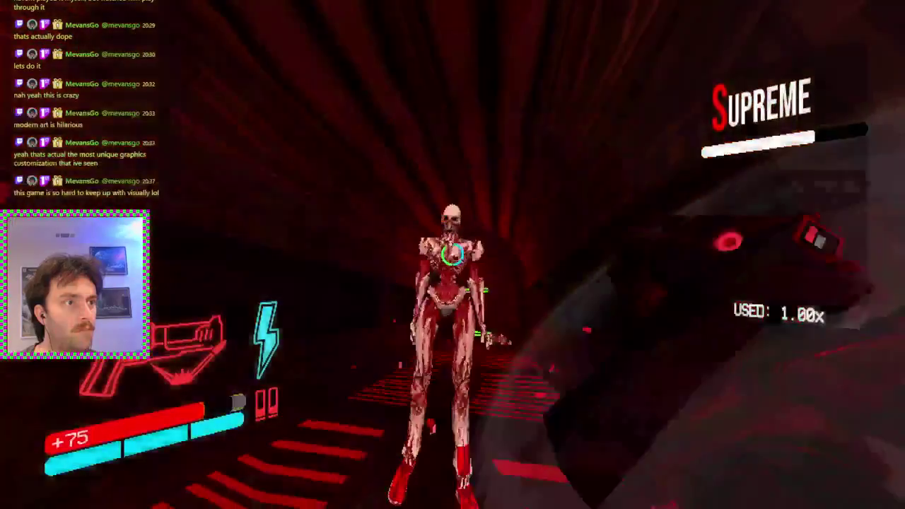
{"action": "left_click", "coordinate": [452, 255]}
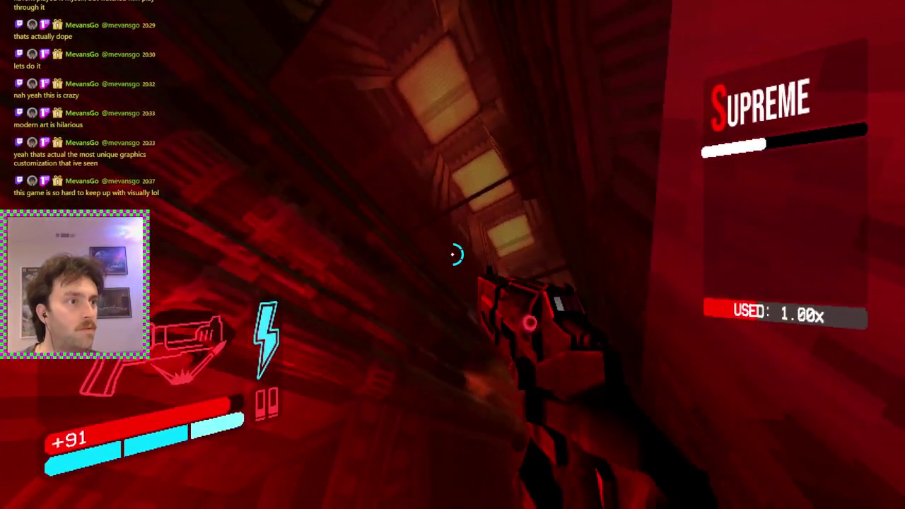
{"action": "left_click", "coordinate": [452, 254]}
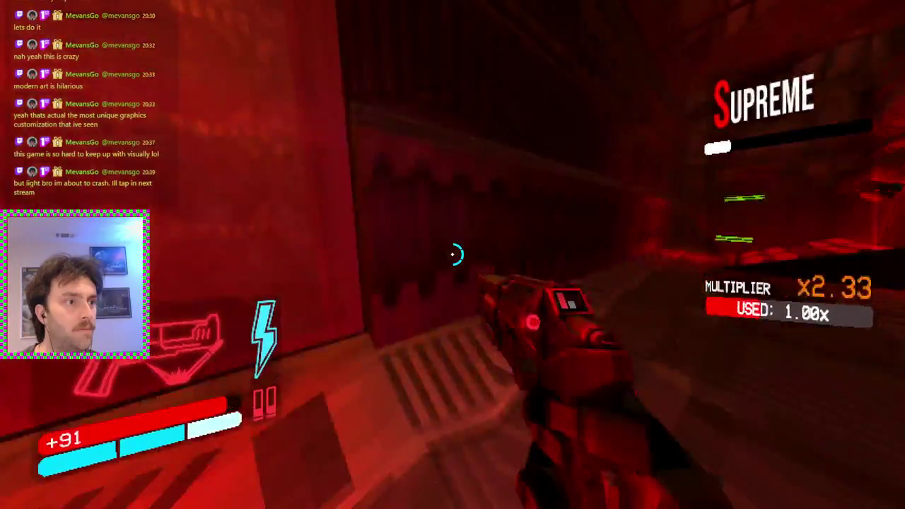
{"action": "left_click", "coordinate": [453, 254]}
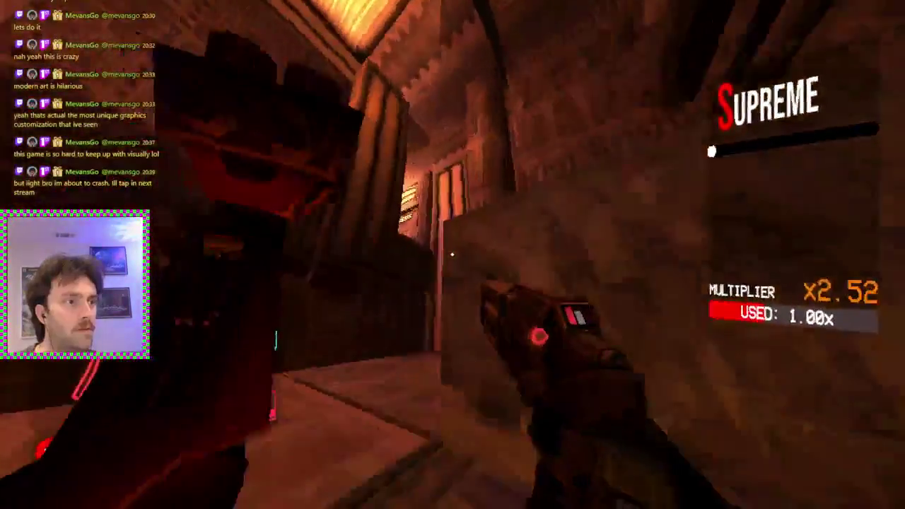
Step: Pass the next checkpoint, punching and blowing up the enemy group before the darker red corridor
{"action": "key", "text": "w"}
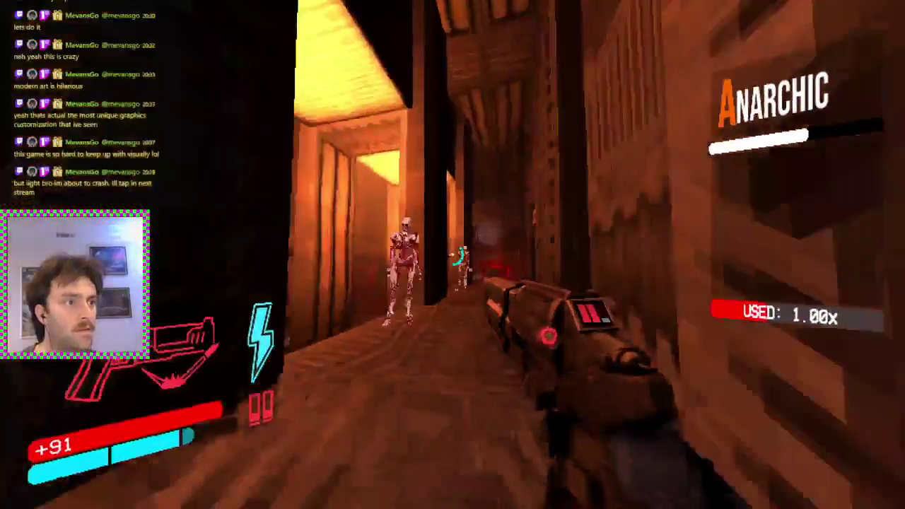
{"action": "key", "text": "f"}
{"action": "left_click", "coordinate": [452, 254]}
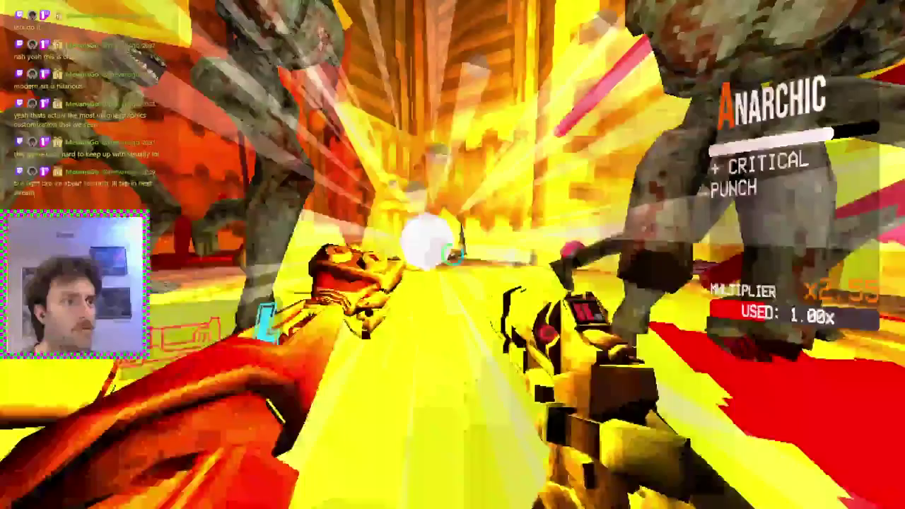
{"action": "key", "text": "w"}
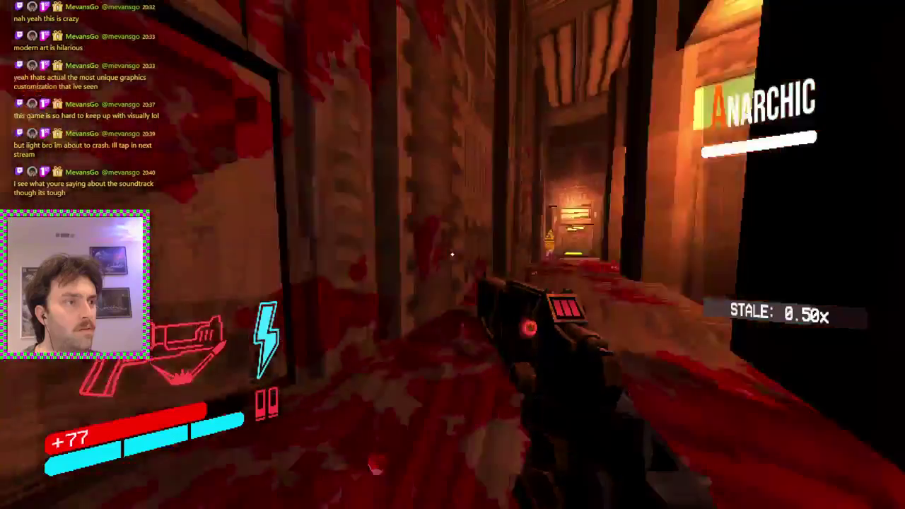
Step: Advance through the lit door and shoot the enemy group in the red-lit corridor
{"action": "key", "text": "w"}
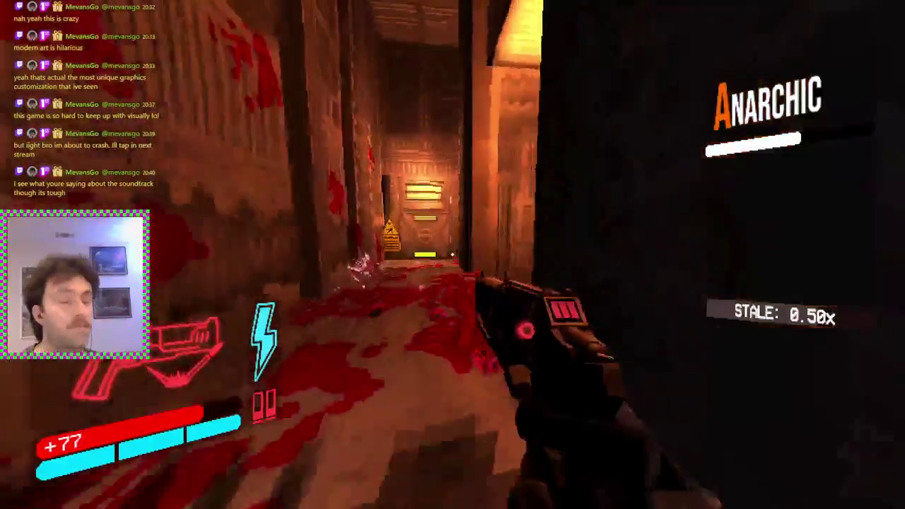
{"action": "key", "text": "w"}
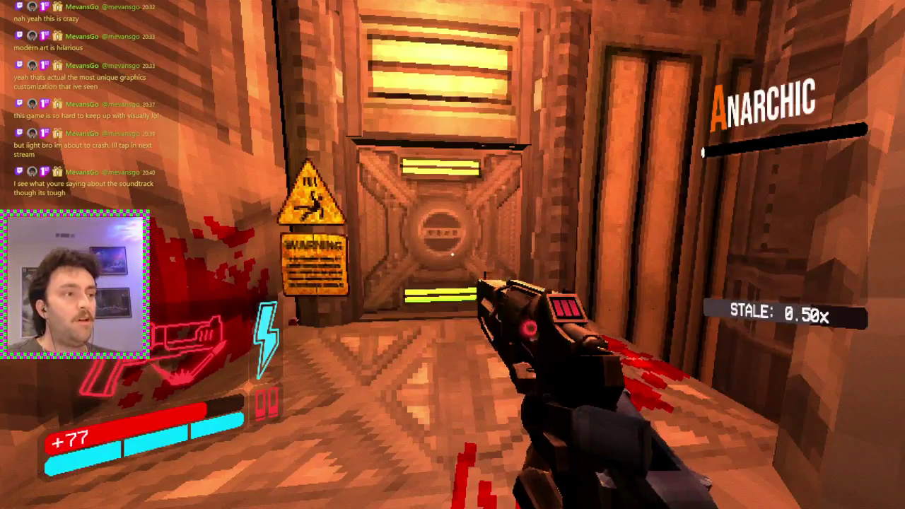
{"action": "key", "text": "w"}
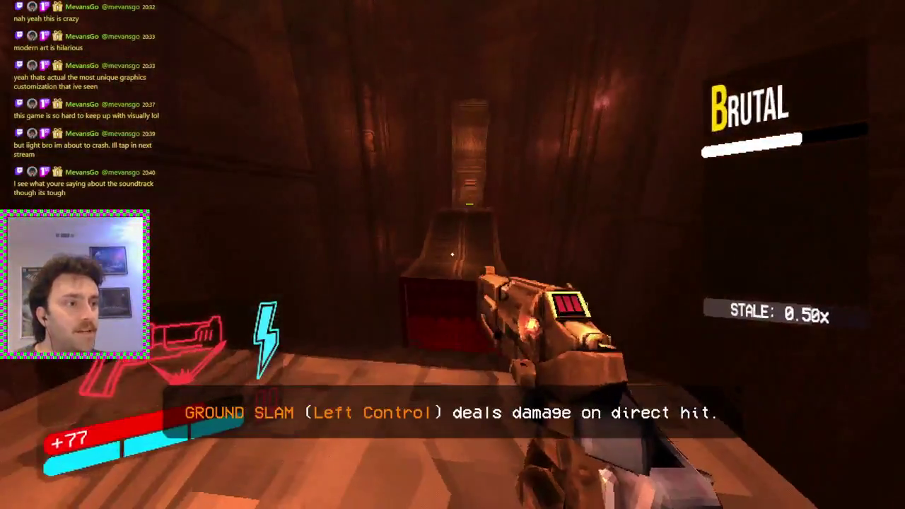
{"action": "key", "text": "4"}
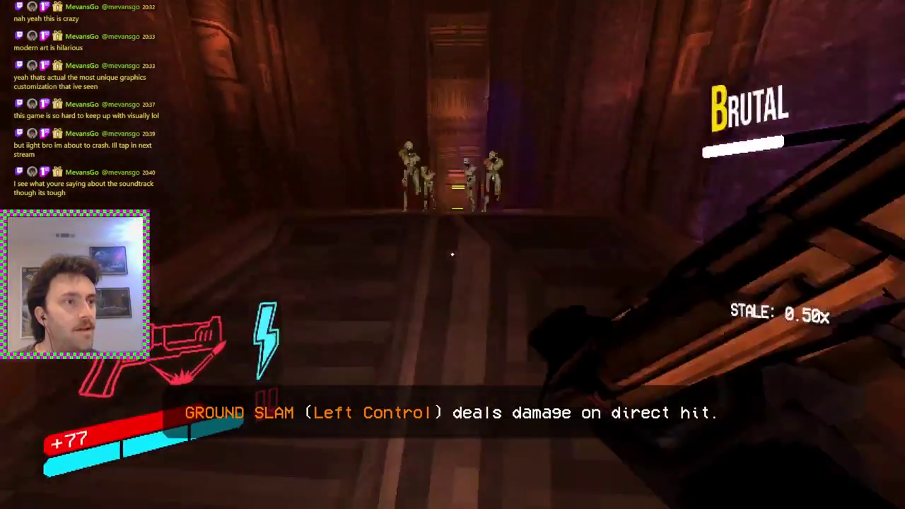
{"action": "left_click", "coordinate": [453, 254]}
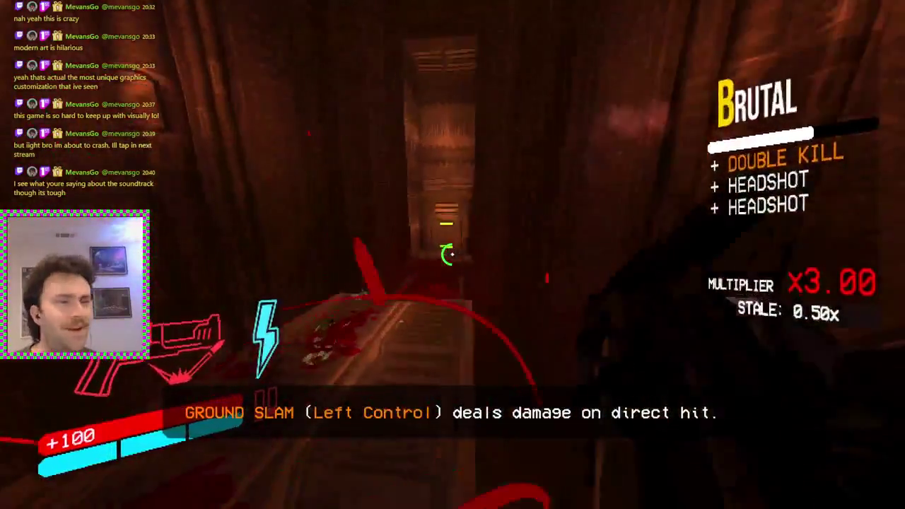
{"action": "left_click", "coordinate": [453, 254]}
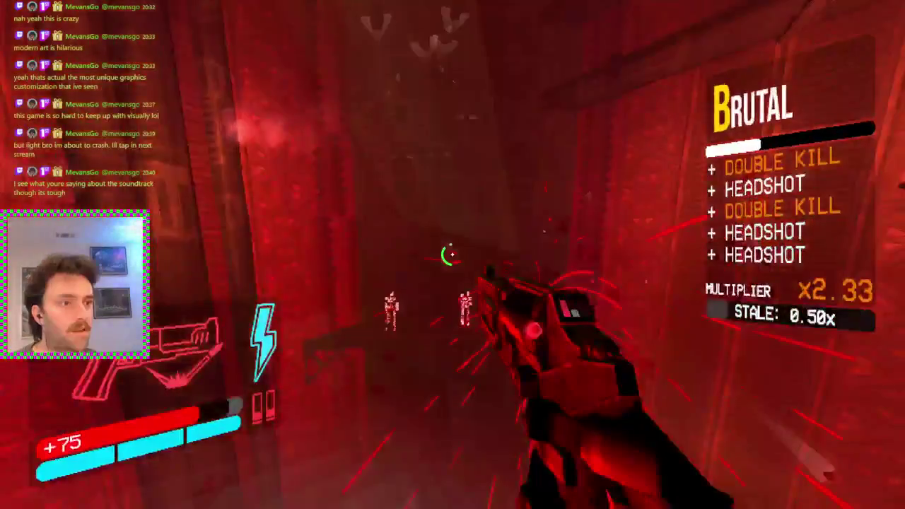
{"action": "left_click", "coordinate": [450, 254]}
{"action": "left_click", "coordinate": [452, 254]}
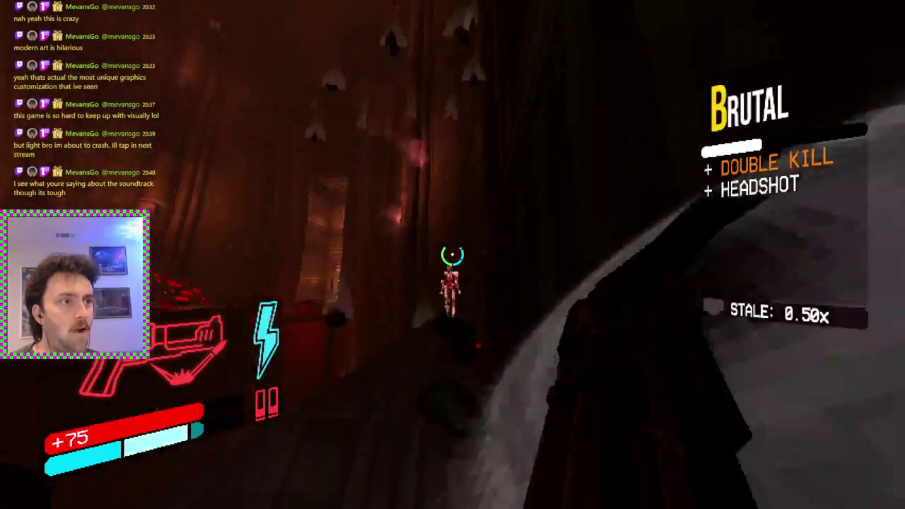
Step: Shotgun the remaining corridor and room enemies, then run through the checkpoint tunnel into the boss arena
{"action": "key", "text": "2"}
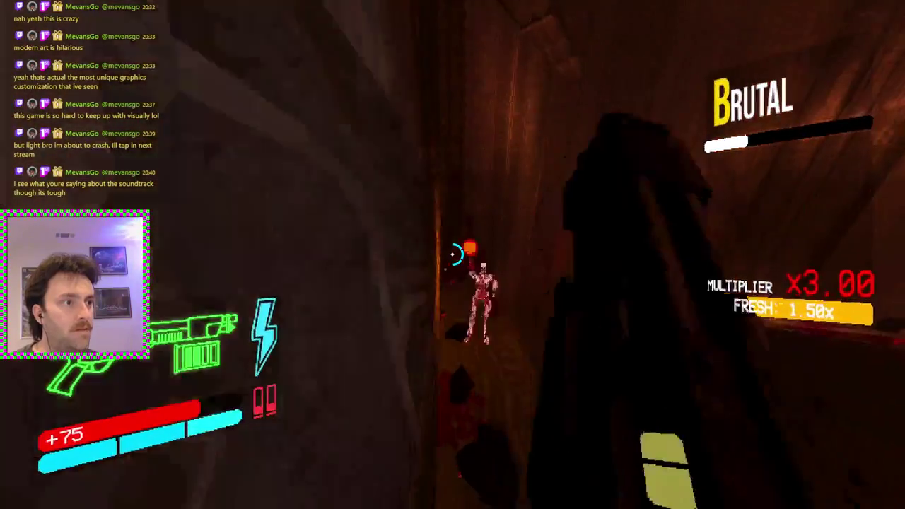
{"action": "left_click", "coordinate": [453, 254]}
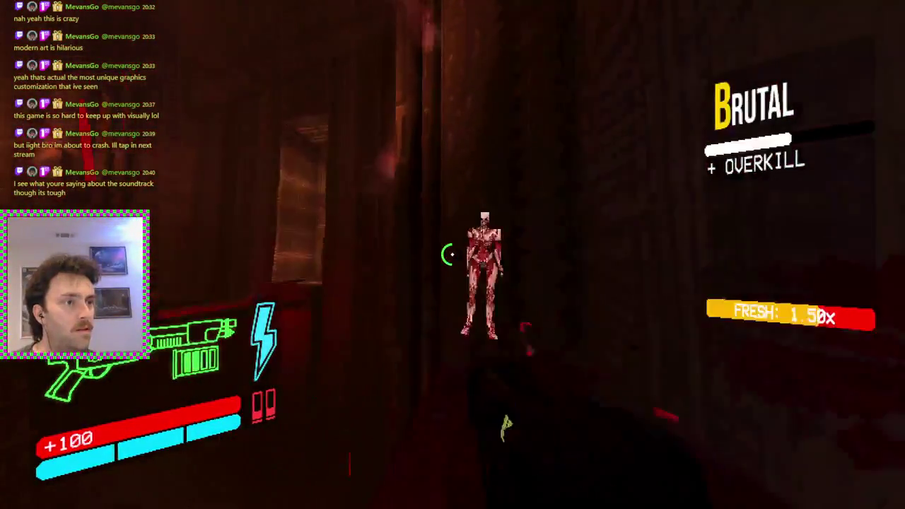
{"action": "left_click", "coordinate": [451, 254]}
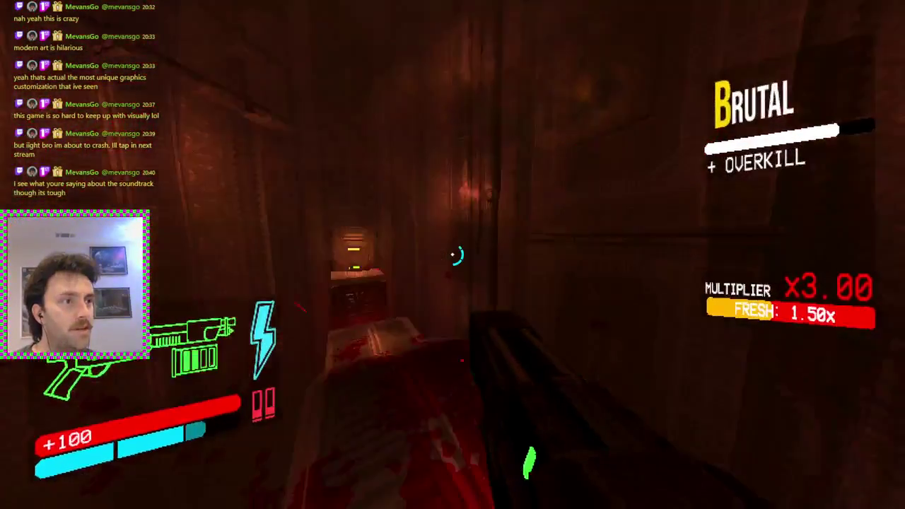
{"action": "left_click", "coordinate": [452, 253]}
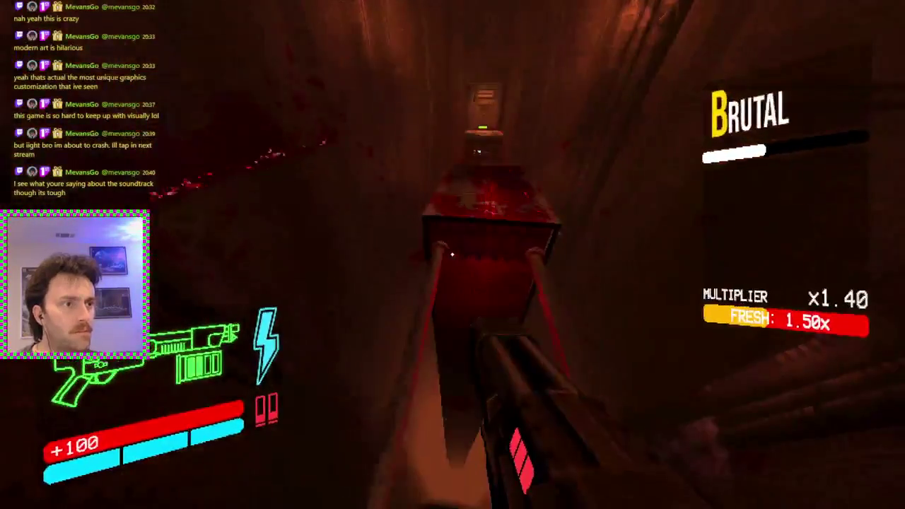
{"action": "left_click", "coordinate": [452, 254]}
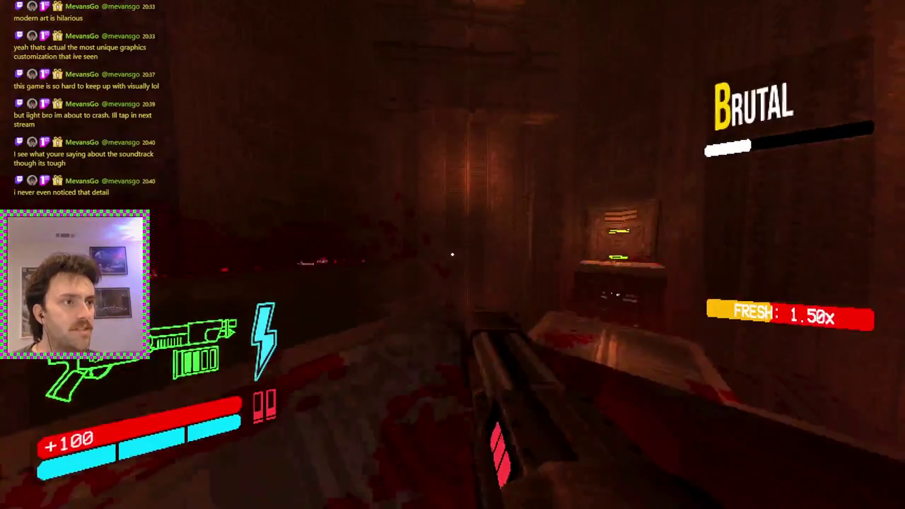
{"action": "left_click", "coordinate": [452, 255]}
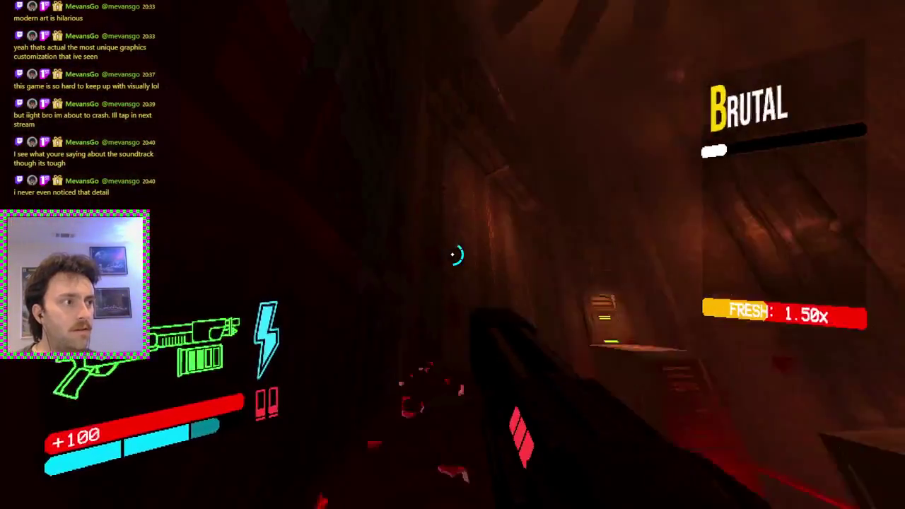
{"action": "left_click", "coordinate": [453, 255]}
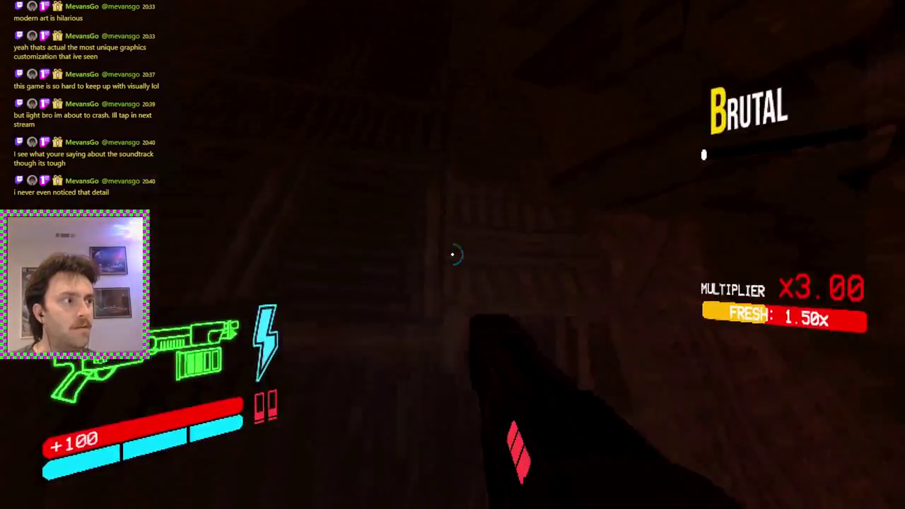
{"action": "left_click", "coordinate": [452, 254]}
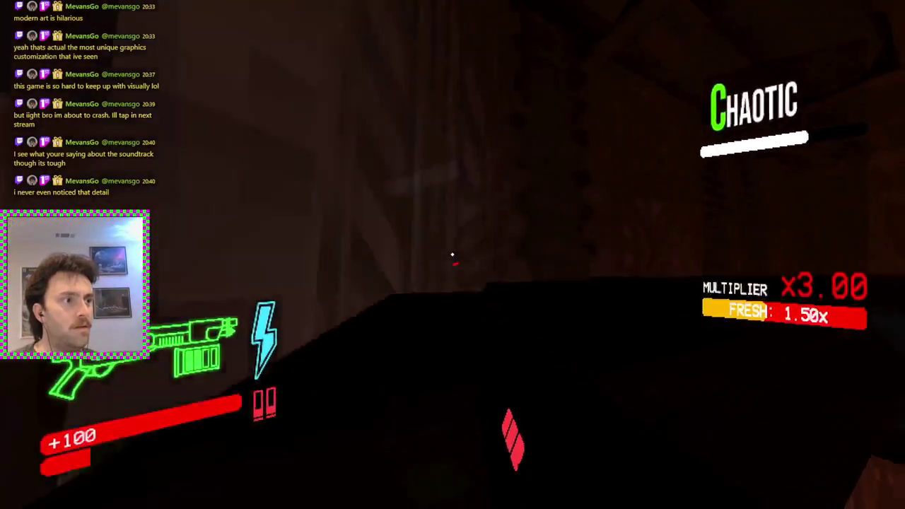
{"action": "left_click", "coordinate": [452, 254]}
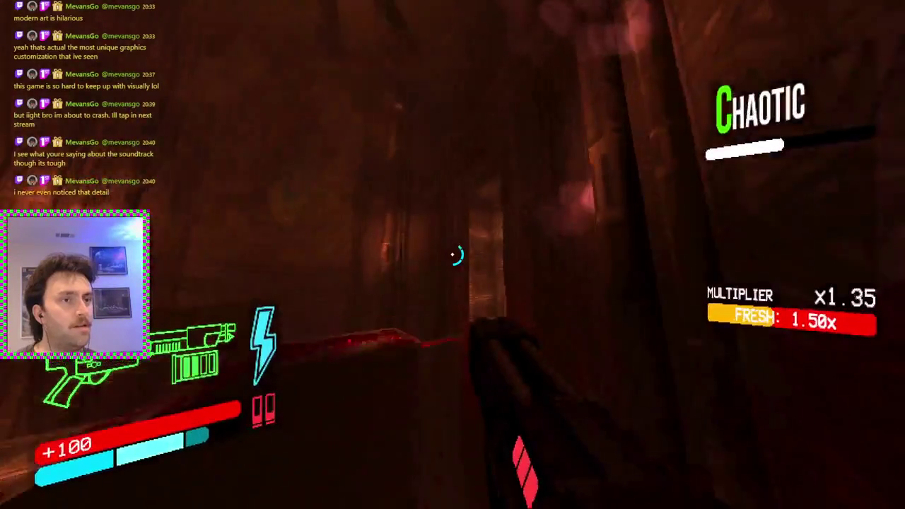
{"action": "left_click", "coordinate": [453, 254]}
{"action": "key", "text": "w"}
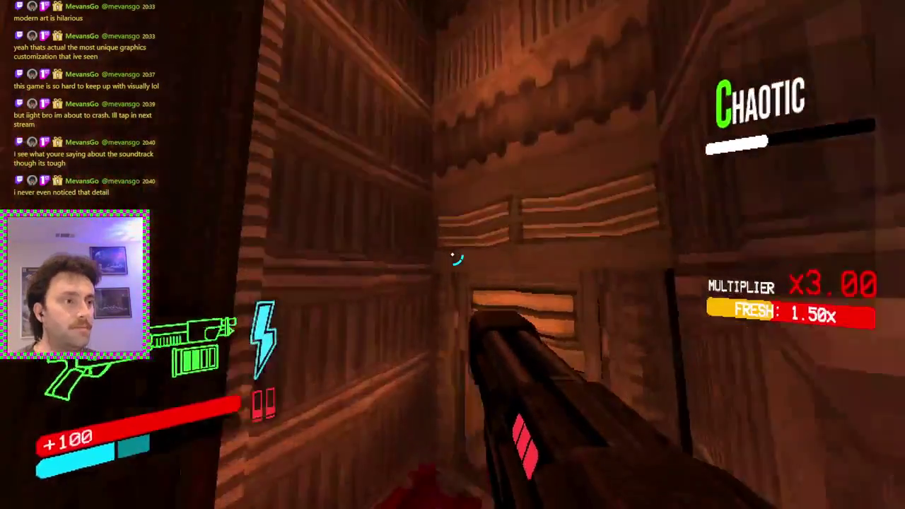
{"action": "key", "text": "w"}
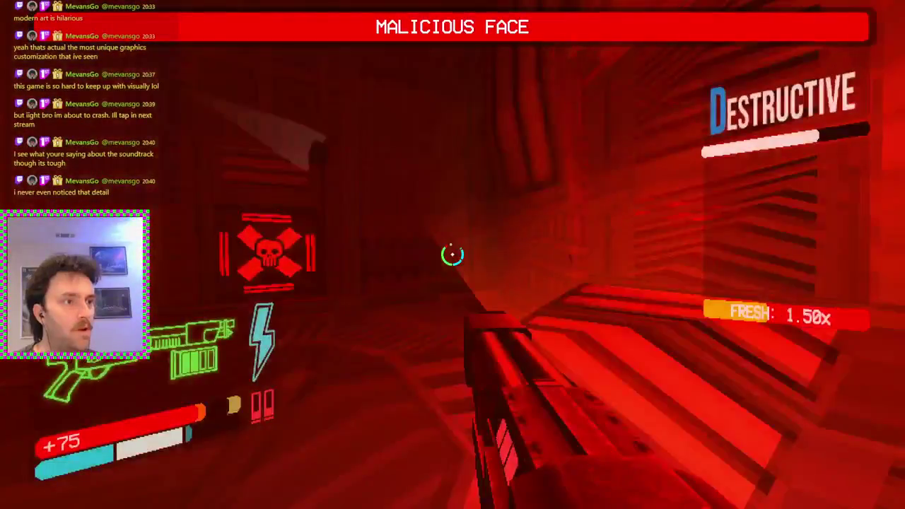
Step: Shoot the Malicious Face until it explodes, then dash through the exit doorway and red corridor
{"action": "left_click", "coordinate": [453, 254]}
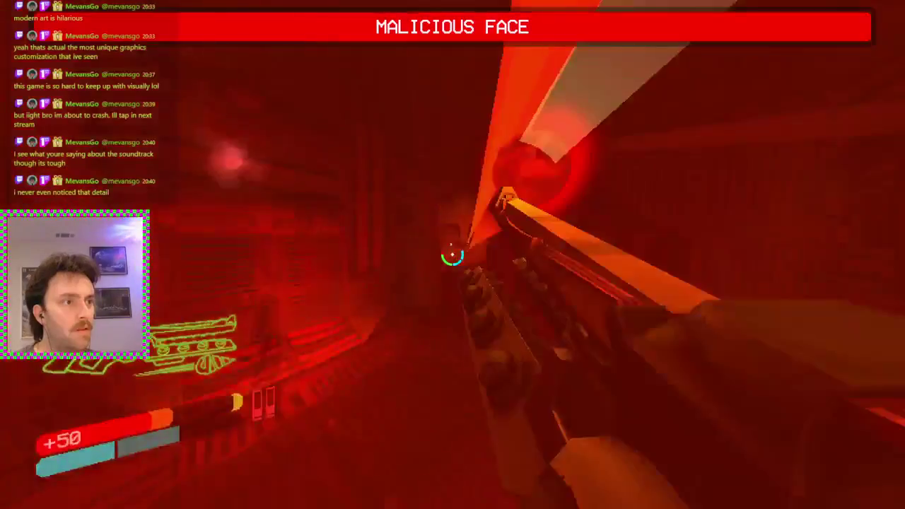
{"action": "left_click", "coordinate": [453, 255]}
{"action": "left_click", "coordinate": [452, 254]}
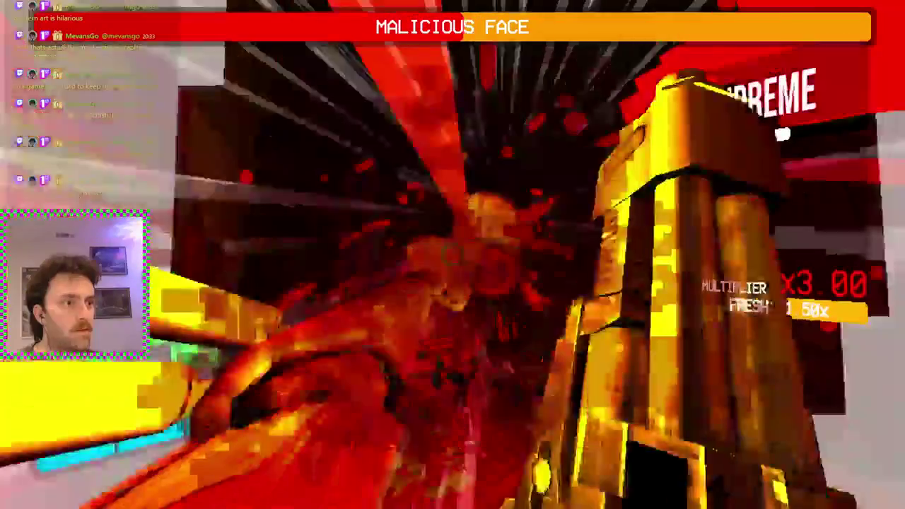
{"action": "left_click", "coordinate": [452, 255]}
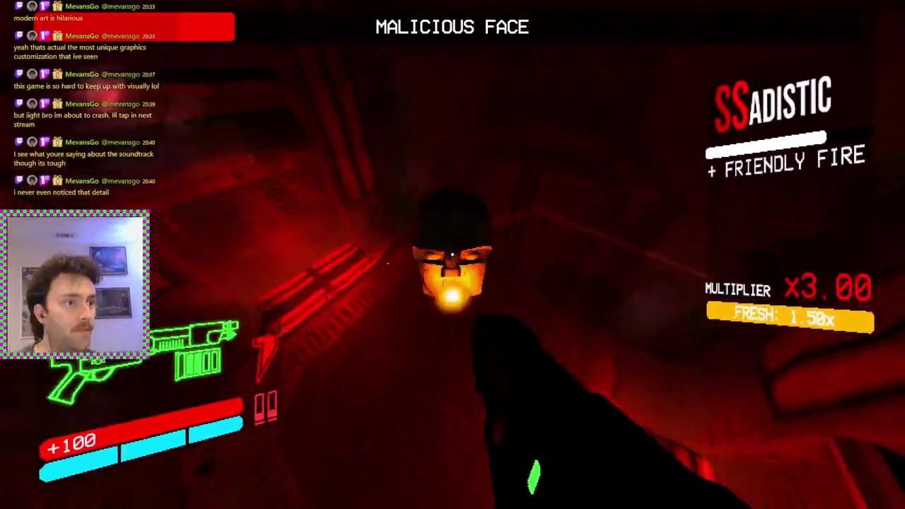
{"action": "left_click", "coordinate": [453, 254]}
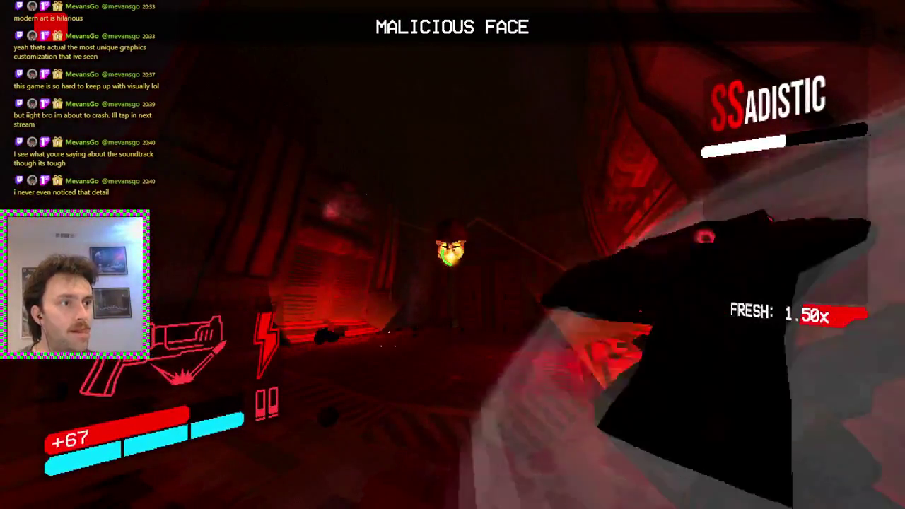
{"action": "left_click", "coordinate": [453, 254]}
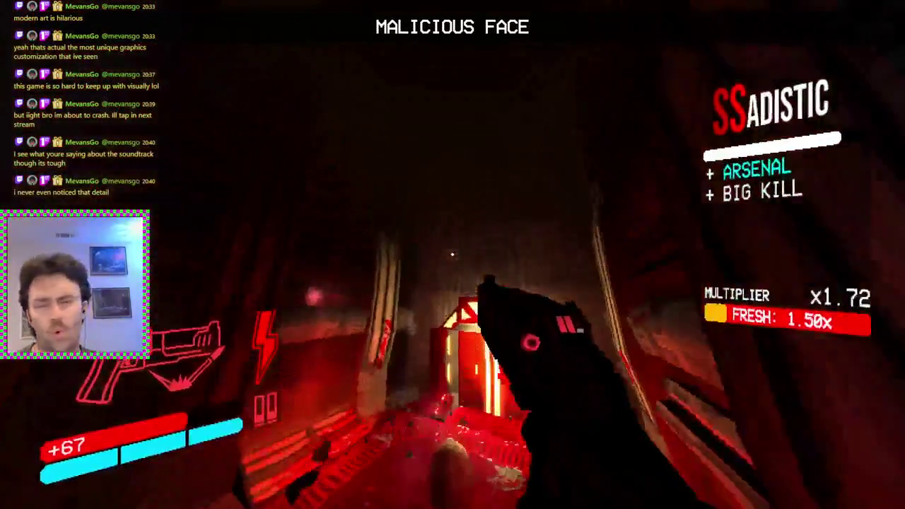
{"action": "key", "text": "w"}
{"action": "key", "text": "shift"}
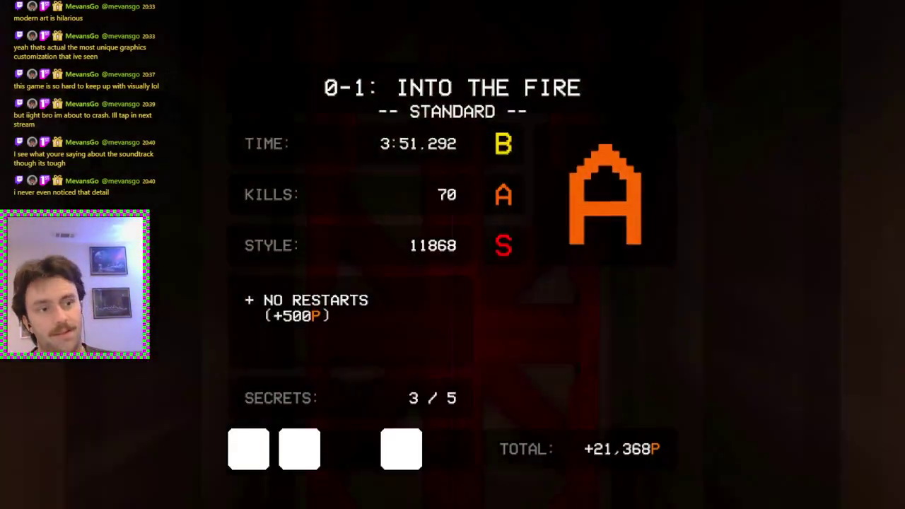
Step: Dismiss the A-rank results panels, then quit the mission and confirm to load the main menu
{"action": "key", "text": "Escape"}
{"action": "key", "text": "Escape"}
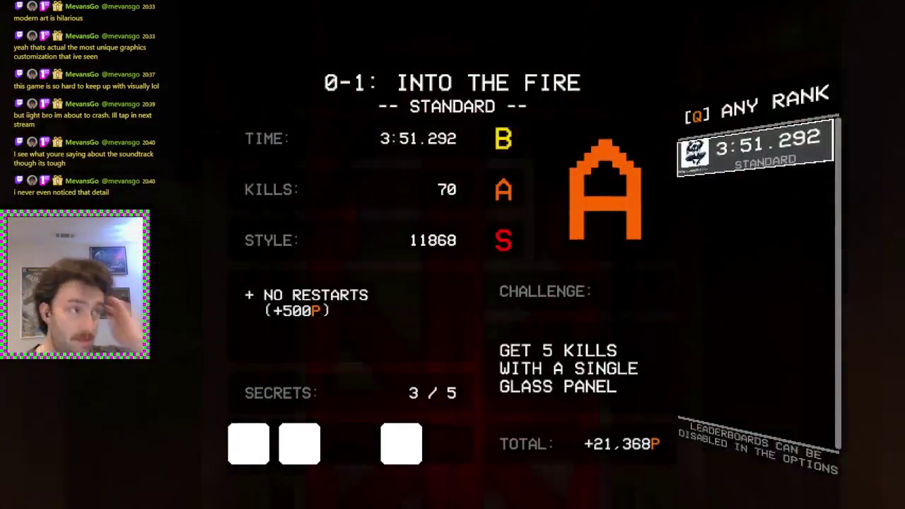
{"action": "key", "text": "Escape"}
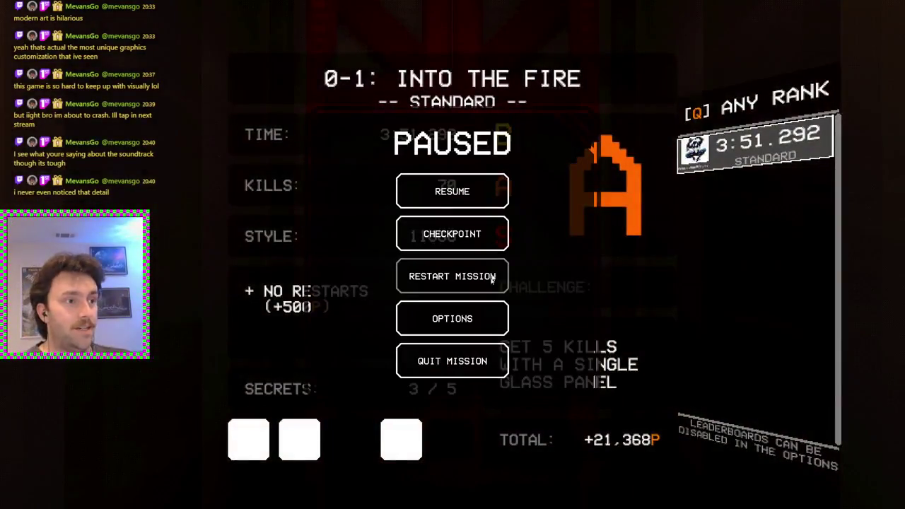
{"action": "left_click", "coordinate": [453, 362]}
{"action": "left_click", "coordinate": [521, 276]}
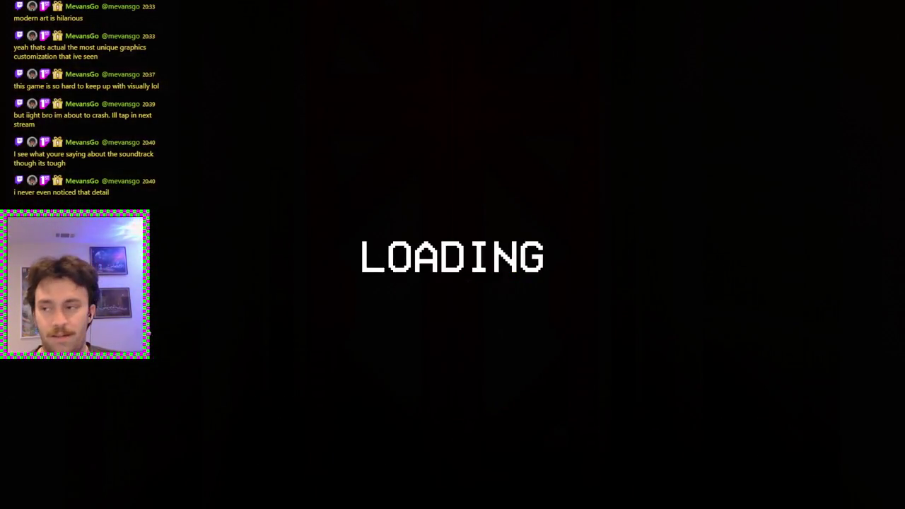
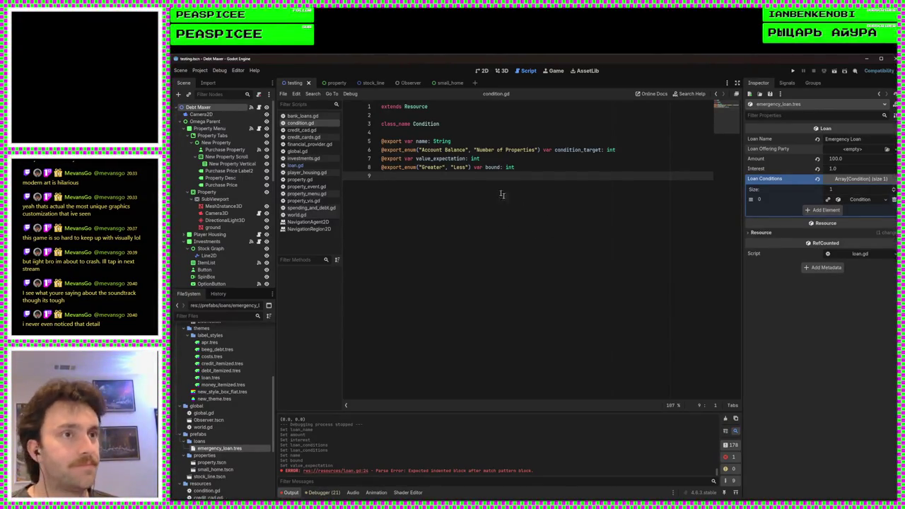
Step: Reflow the condition.gd enum line at Number of Properties, then rejoin it and save condition.gd
{"action": "left_click", "coordinate": [318, 165]}
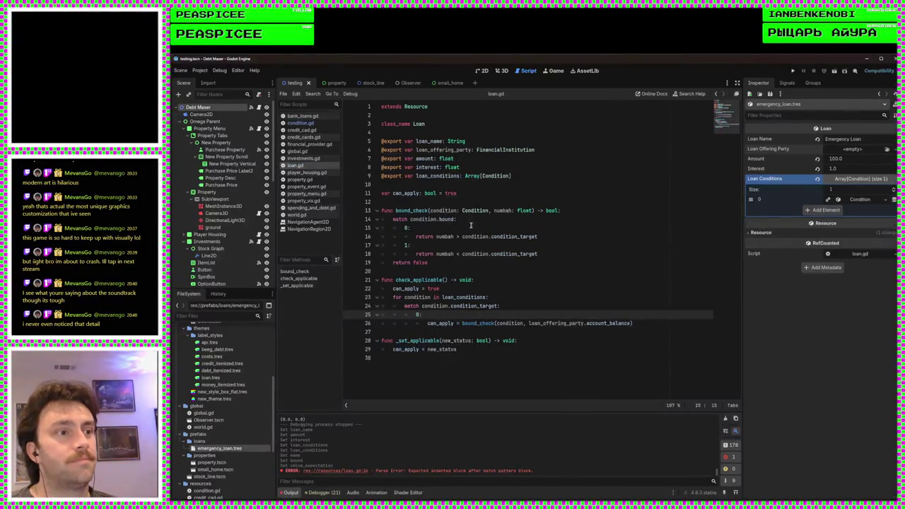
{"action": "left_click", "coordinate": [641, 323]}
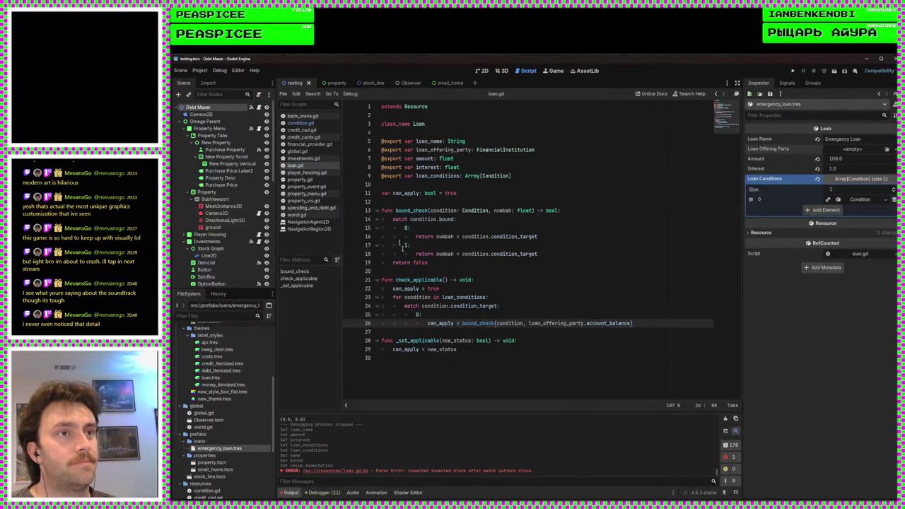
{"action": "left_click", "coordinate": [301, 123]}
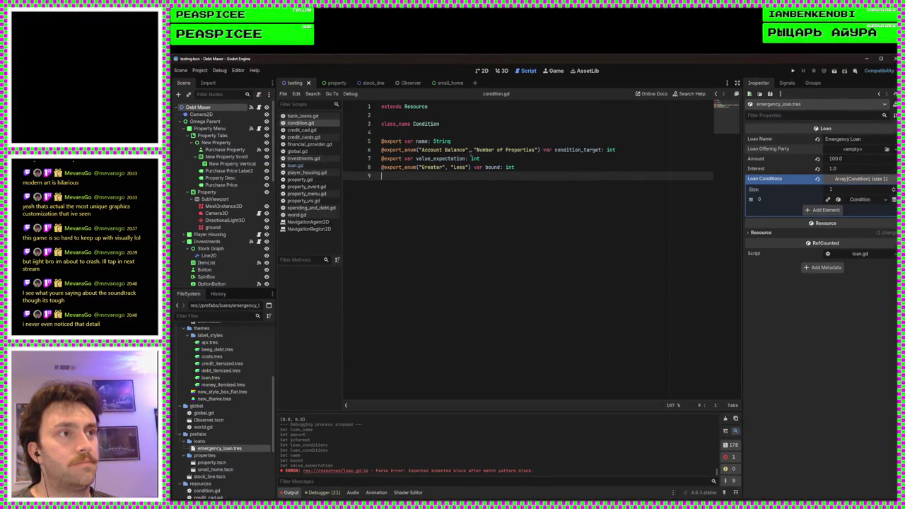
{"action": "left_click", "coordinate": [474, 149]}
{"action": "key", "text": "Return"}
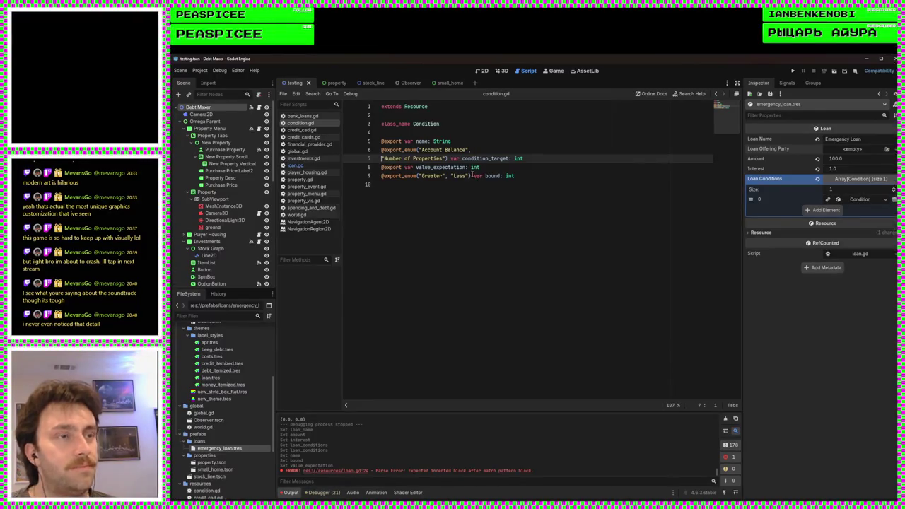
{"action": "left_click", "coordinate": [574, 205]}
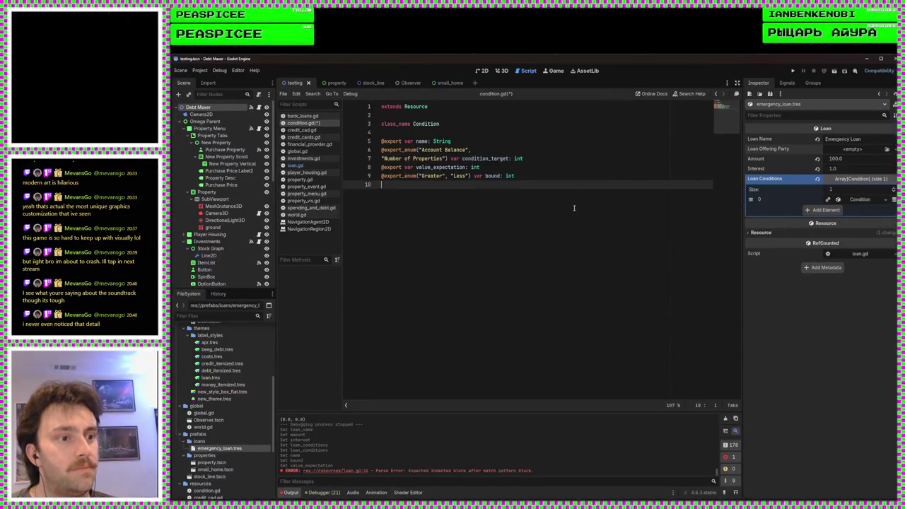
{"action": "left_click", "coordinate": [382, 159]}
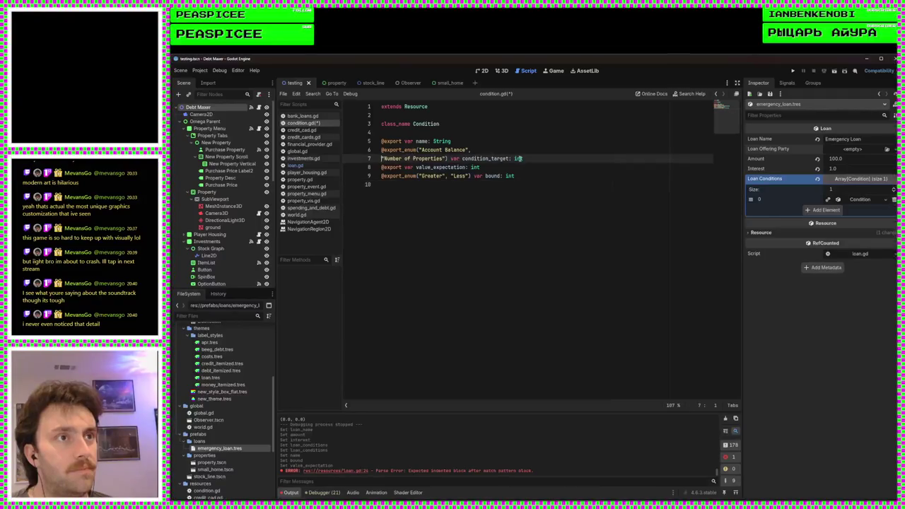
{"action": "key", "text": "ctrl+s"}
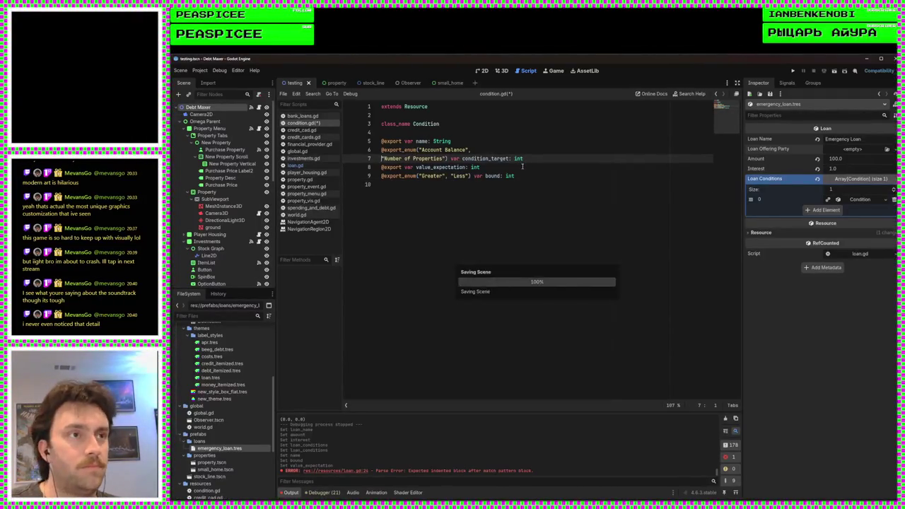
{"action": "key", "text": "BackSpace"}
{"action": "key", "text": "ctrl+s"}
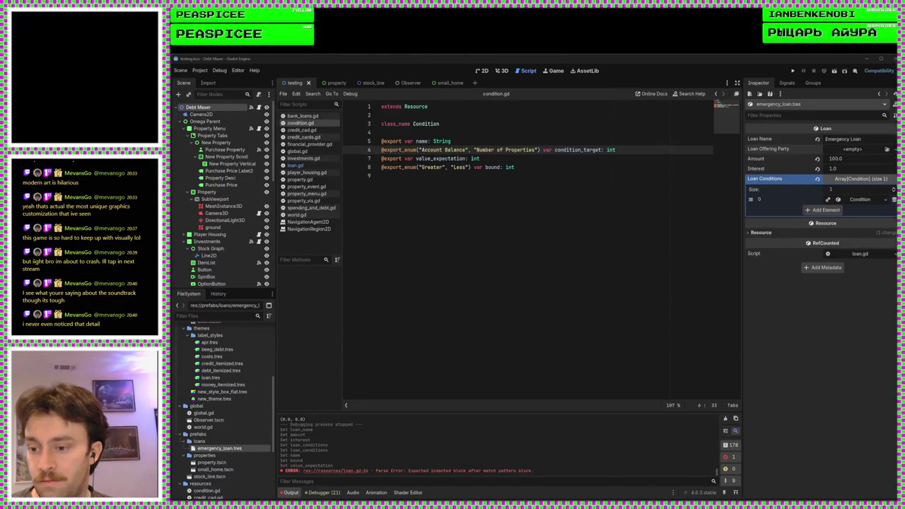
Step: Below loan.gd's balance check, start the 1: case line can_apply = bound_check(condition
{"action": "left_click", "coordinate": [524, 307]}
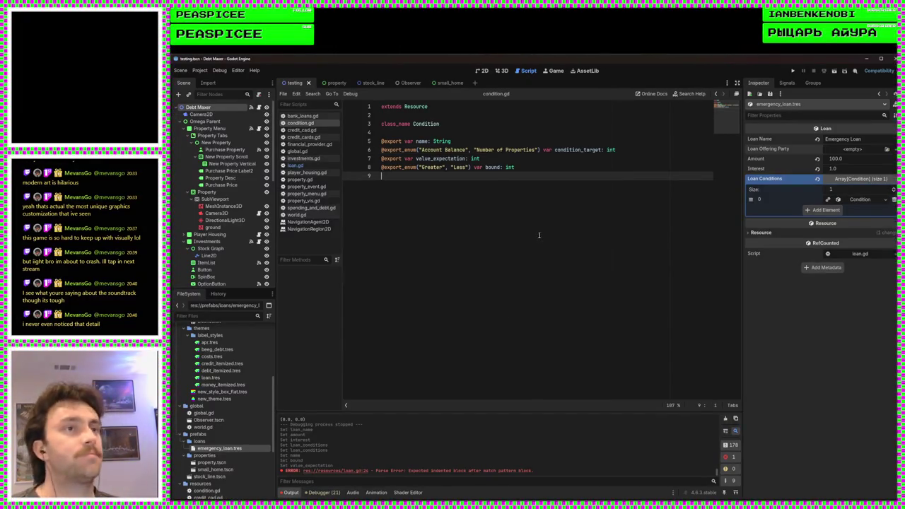
{"action": "left_click", "coordinate": [319, 166]}
{"action": "left_click", "coordinate": [655, 323]}
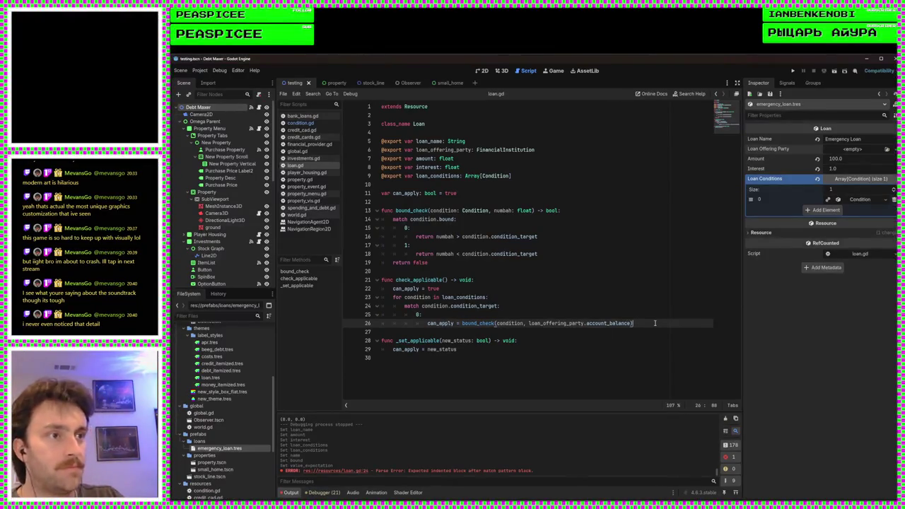
{"action": "key", "text": "Return"}
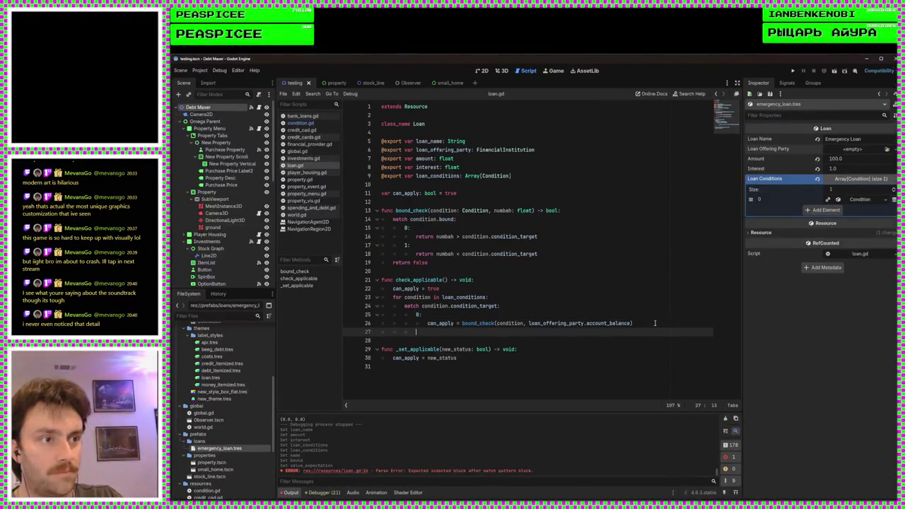
{"action": "type", "text": "1:"}
{"action": "key", "text": "Return"}
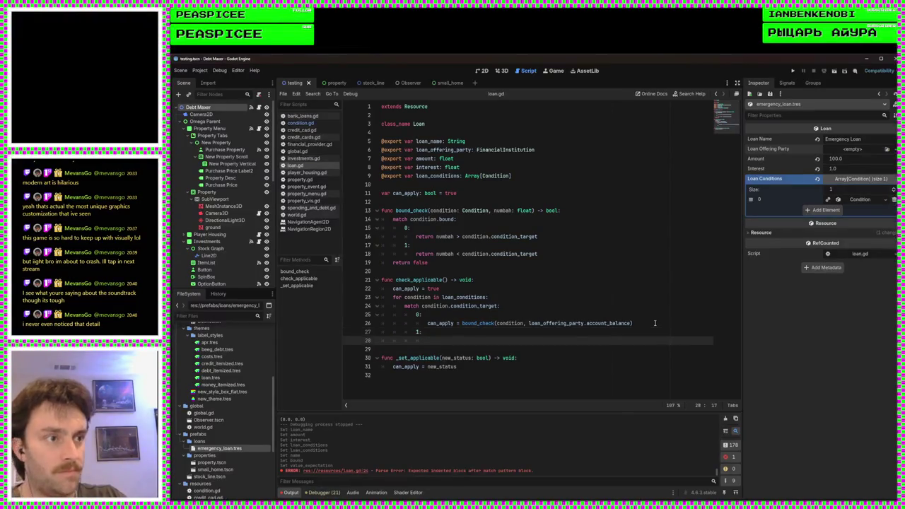
{"action": "type", "text": "ca"}
{"action": "key", "text": "Return"}
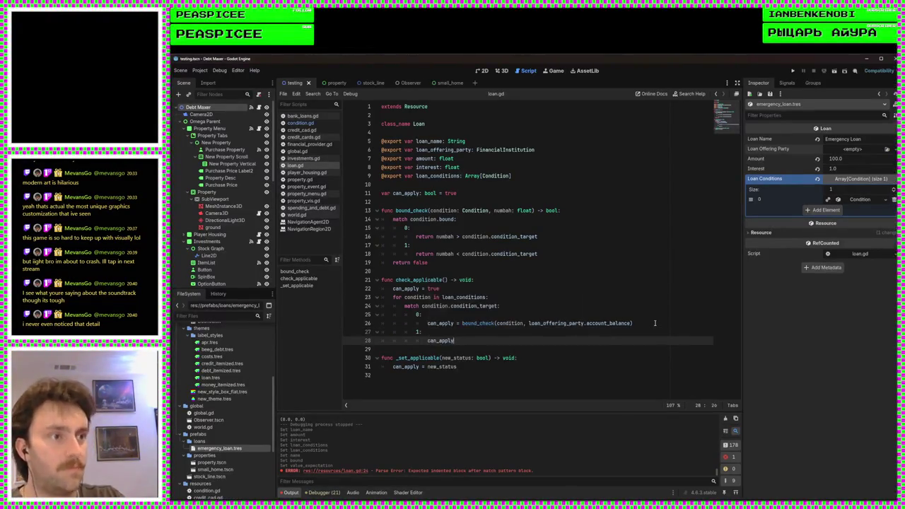
{"action": "type", "text": " = b"}
{"action": "key", "text": "Return"}
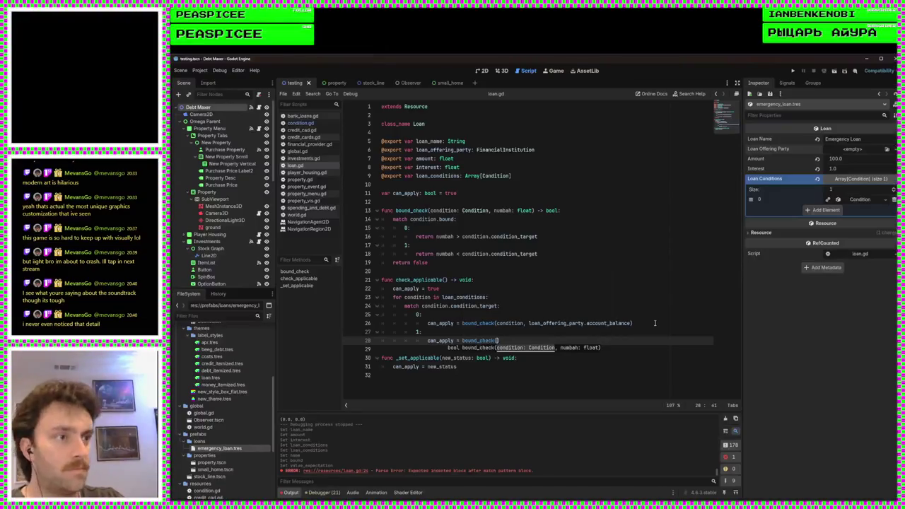
{"action": "type", "text": "con"}
{"action": "key", "text": "Return"}
Step: Pass Global.world.player_owned_properties.size() as the second argument and save loan.gd
{"action": "type", "text": ", "}
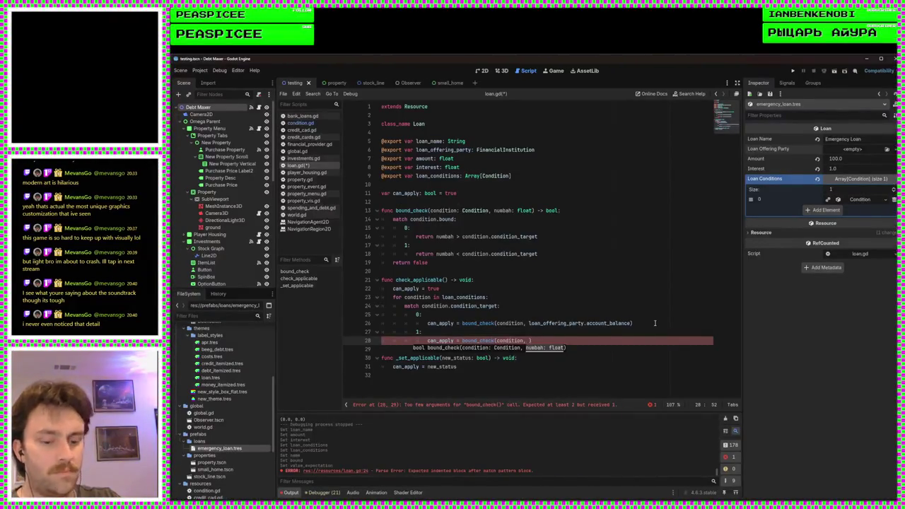
{"action": "type", "text": "Global."}
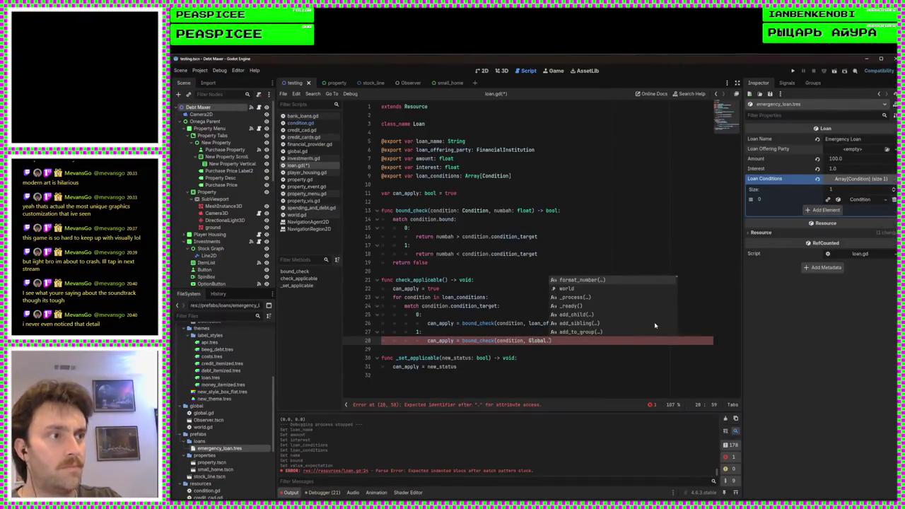
{"action": "type", "text": "world.pl"}
{"action": "key", "text": "Down"}
{"action": "key", "text": "Down"}
{"action": "key", "text": "Down"}
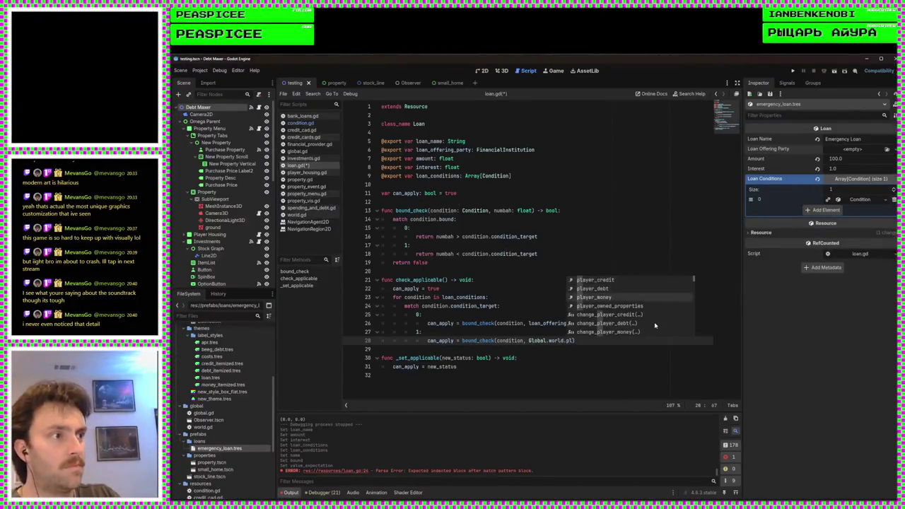
{"action": "key", "text": "Return"}
{"action": "type", "text": ".length"}
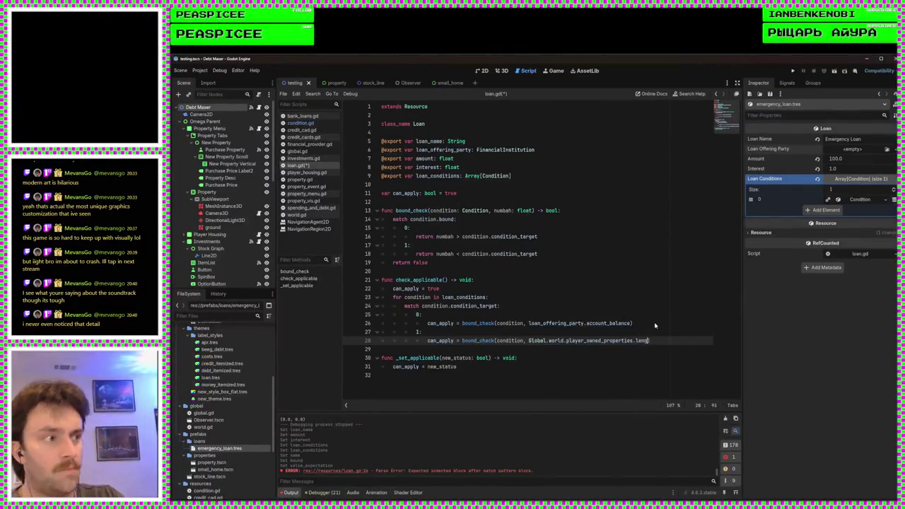
{"action": "left_click", "coordinate": [654, 323]}
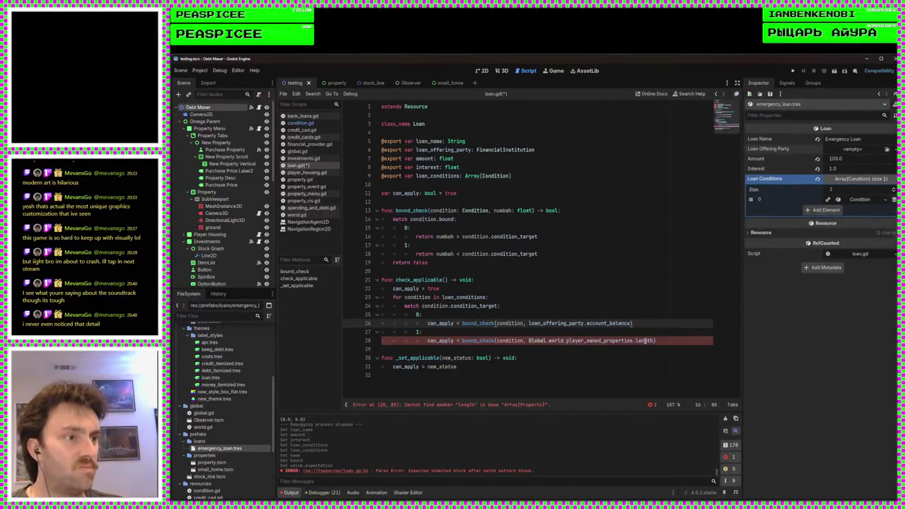
{"action": "double_click", "coordinate": [644, 340]}
{"action": "type", "text": "size"}
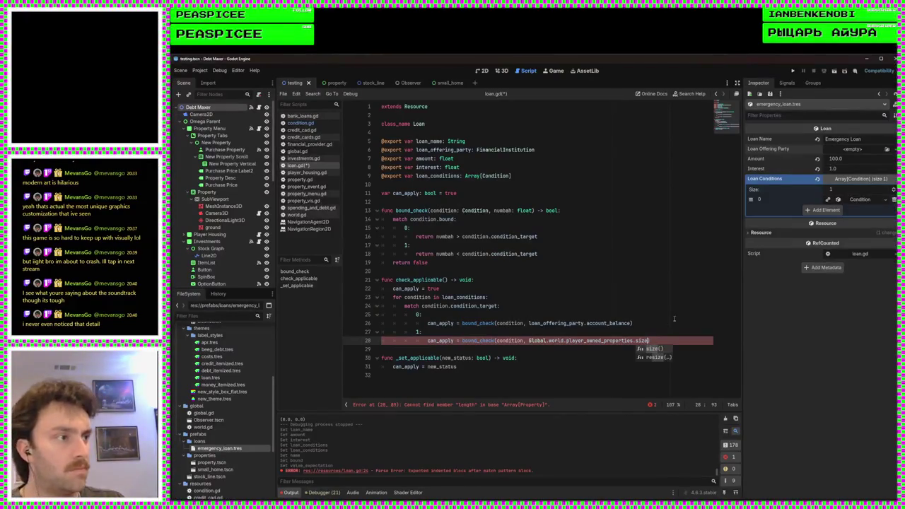
{"action": "left_click", "coordinate": [662, 349]}
{"action": "left_click", "coordinate": [656, 332]}
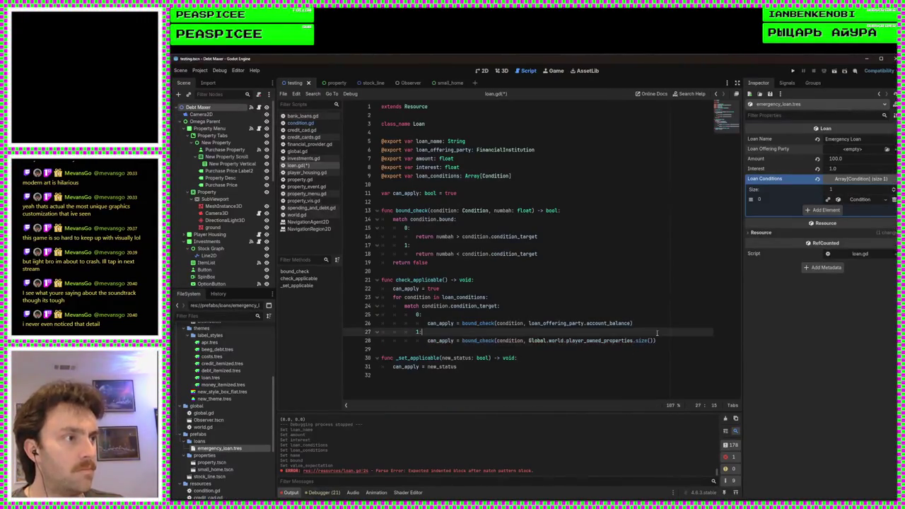
{"action": "key", "text": "ctrl+s"}
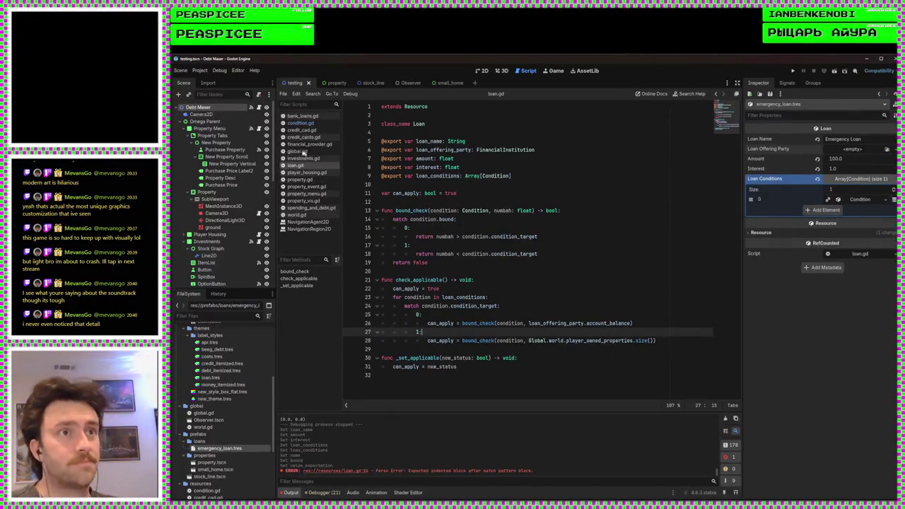
{"action": "left_click_drag", "start_coordinate": [475, 263], "coordinate": [373, 215]}
{"action": "key", "text": "ctrl+c"}
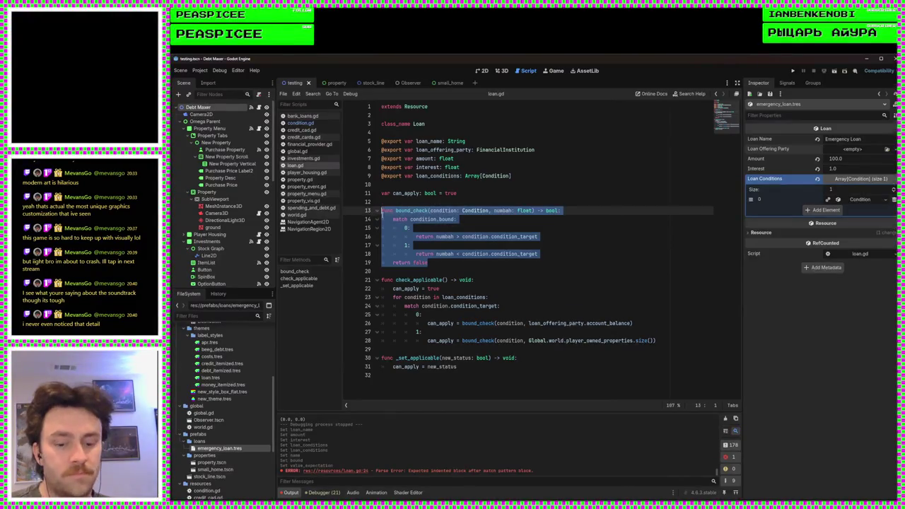
Step: Paste the function into condition.gd as check, dropping the condition parameter and prefixes, and save
{"action": "left_click", "coordinate": [301, 123]}
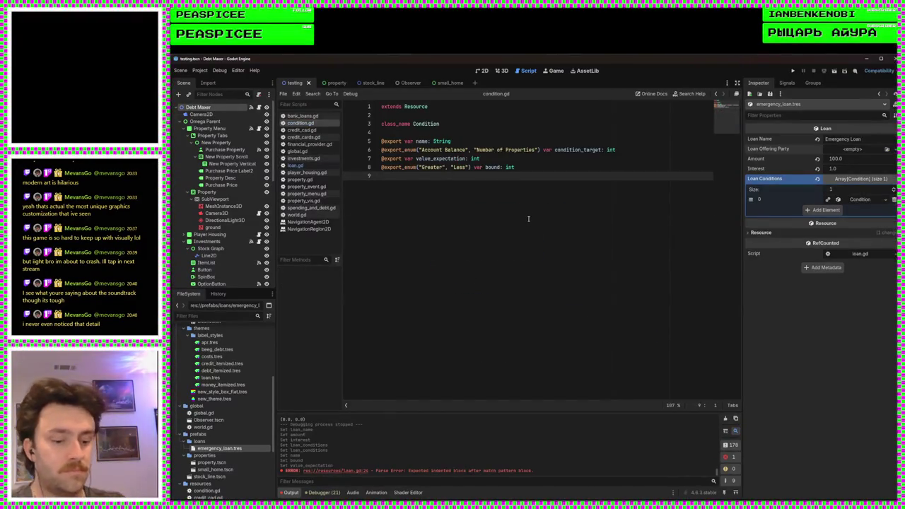
{"action": "key", "text": "Return"}
{"action": "key", "text": "ctrl+v"}
{"action": "double_click", "coordinate": [407, 187]}
{"action": "type", "text": "check"}
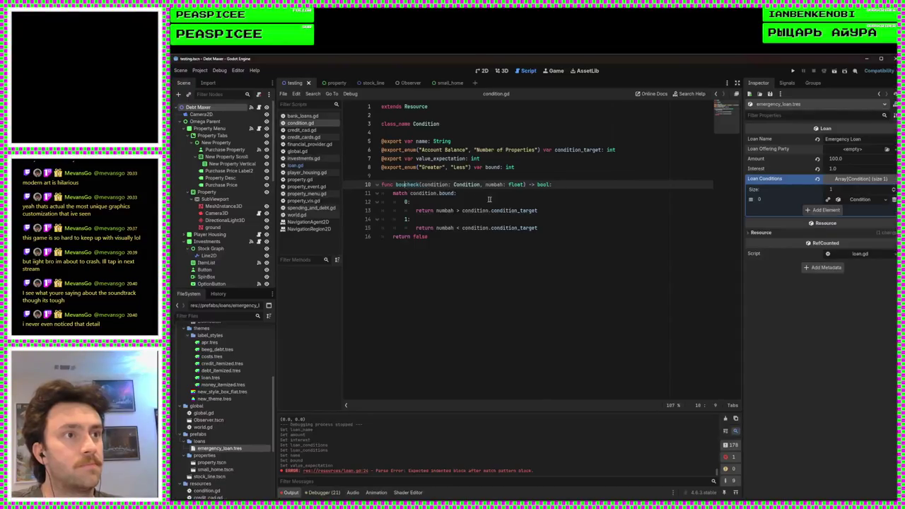
{"action": "left_click_drag", "start_coordinate": [478, 186], "coordinate": [409, 193]}
{"action": "key", "text": "BackSpace"}
{"action": "key", "text": "BackSpace"}
{"action": "mouse_move", "coordinate": [489, 210]}
{"action": "left_mouse_down"}
{"action": "mouse_move", "coordinate": [460, 210]}
{"action": "mouse_move", "coordinate": [472, 228]}
{"action": "mouse_move", "coordinate": [461, 227]}
{"action": "left_mouse_up"}
{"action": "key", "text": "BackSpace"}
{"action": "left_click", "coordinate": [490, 228]}
{"action": "key", "text": "BackSpace"}
{"action": "key", "text": "ctrl+s"}
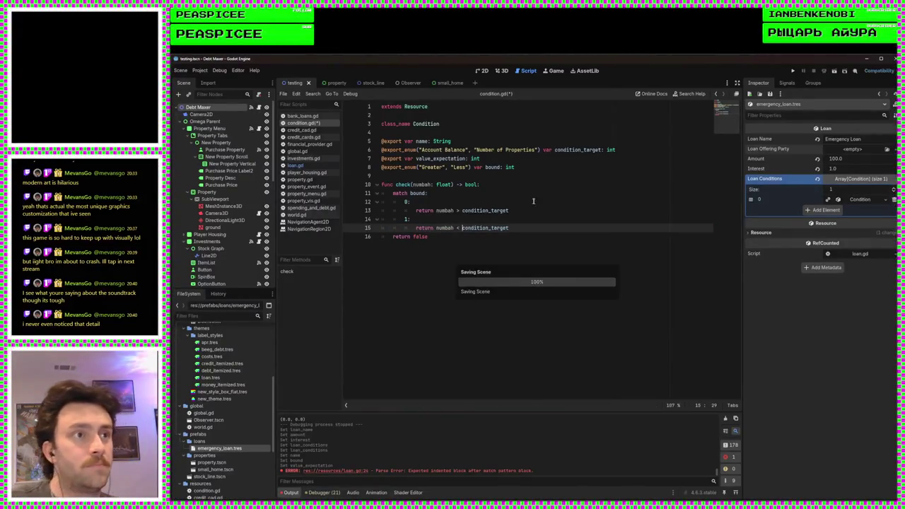
Step: Delete the old bound_check function from loan.gd
{"action": "left_click", "coordinate": [310, 167]}
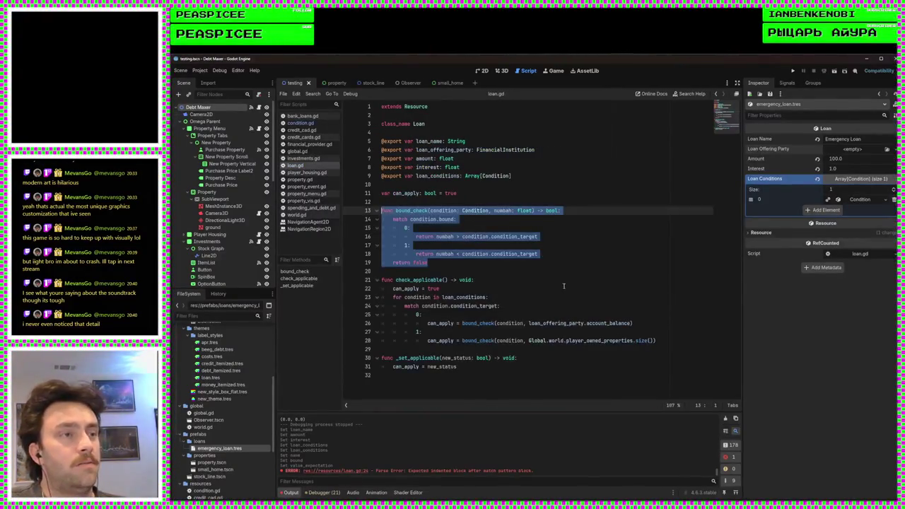
{"action": "mouse_move", "coordinate": [559, 272]}
{"action": "left_mouse_down"}
{"action": "mouse_move", "coordinate": [481, 258]}
{"action": "mouse_move", "coordinate": [474, 267]}
{"action": "mouse_move", "coordinate": [381, 219]}
{"action": "mouse_move", "coordinate": [382, 210]}
{"action": "left_mouse_up"}
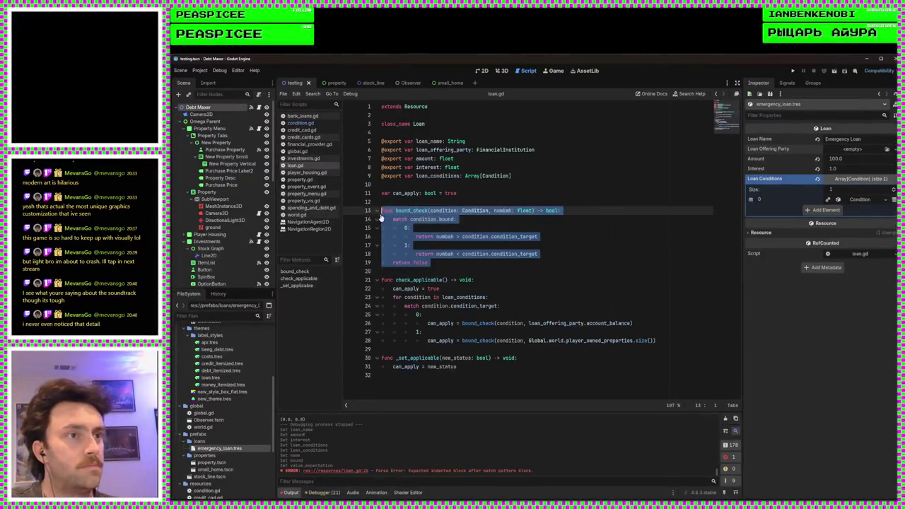
{"action": "key", "text": "BackSpace"}
{"action": "key", "text": "BackSpace"}
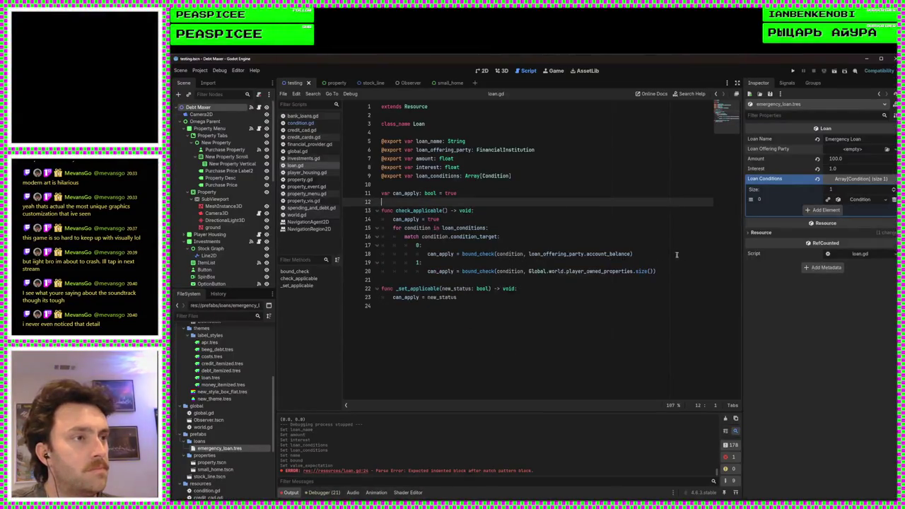
Step: Change line 18 to call condition.bound_check without the redundant condition argument
{"action": "left_click", "coordinate": [665, 253]}
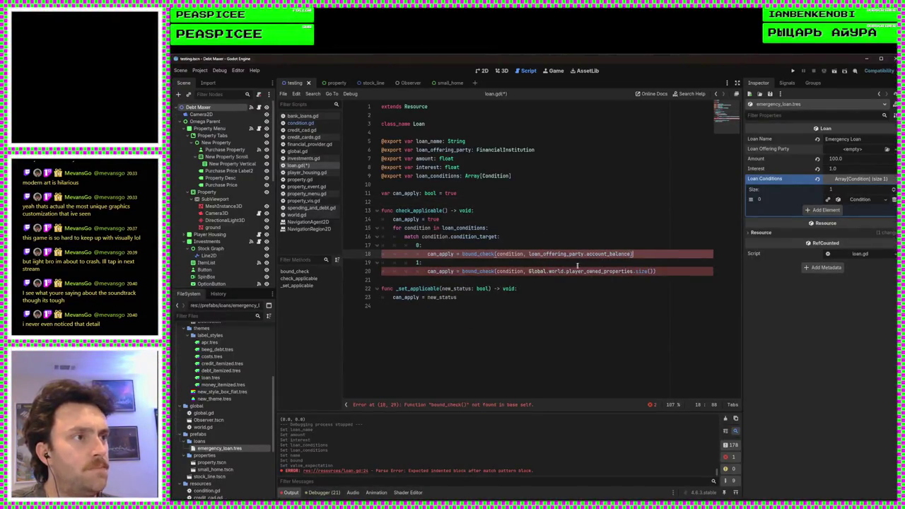
{"action": "left_click", "coordinate": [462, 253]}
{"action": "type", "text": "condition"}
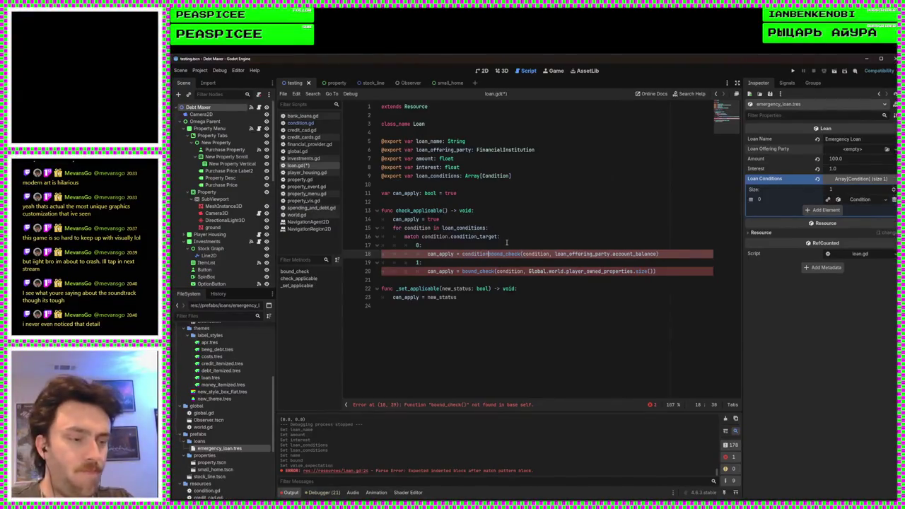
{"action": "type", "text": "."}
{"action": "left_click_drag", "start_coordinate": [558, 253], "coordinate": [529, 254]}
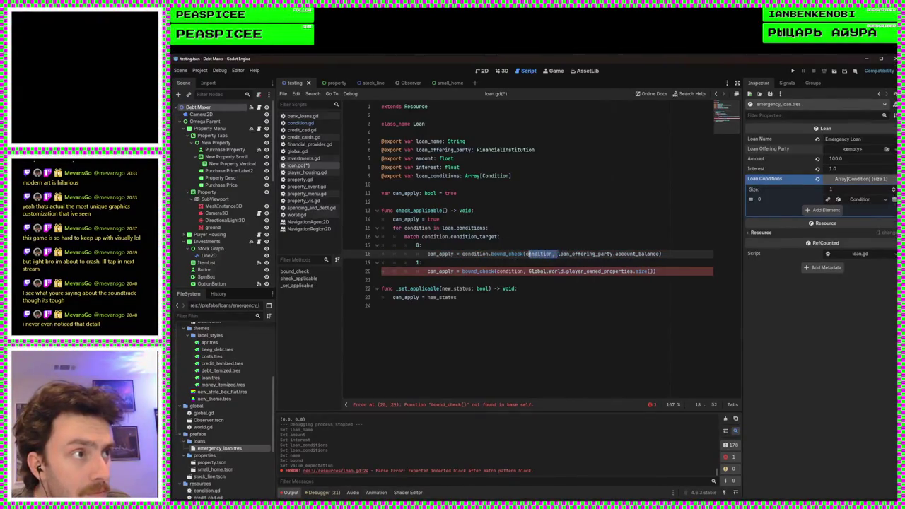
{"action": "key", "text": "BackSpace"}
{"action": "left_click_drag", "start_coordinate": [629, 254], "coordinate": [443, 253]}
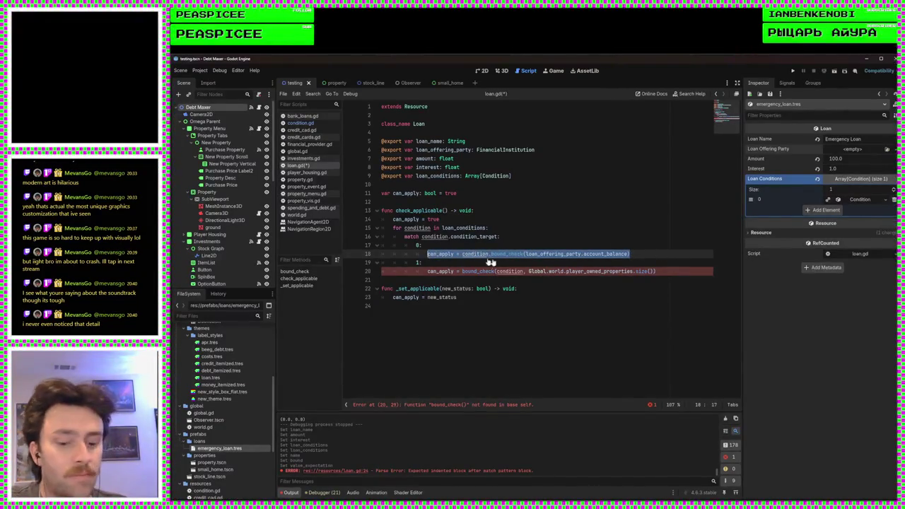
Step: Make line 20 call condition.bound_check(Global.world.player_owned_properties.size()) and save loan.gd
{"action": "left_click_drag", "start_coordinate": [654, 271], "coordinate": [638, 271]}
{"action": "left_click_drag", "start_coordinate": [549, 274], "coordinate": [427, 271]}
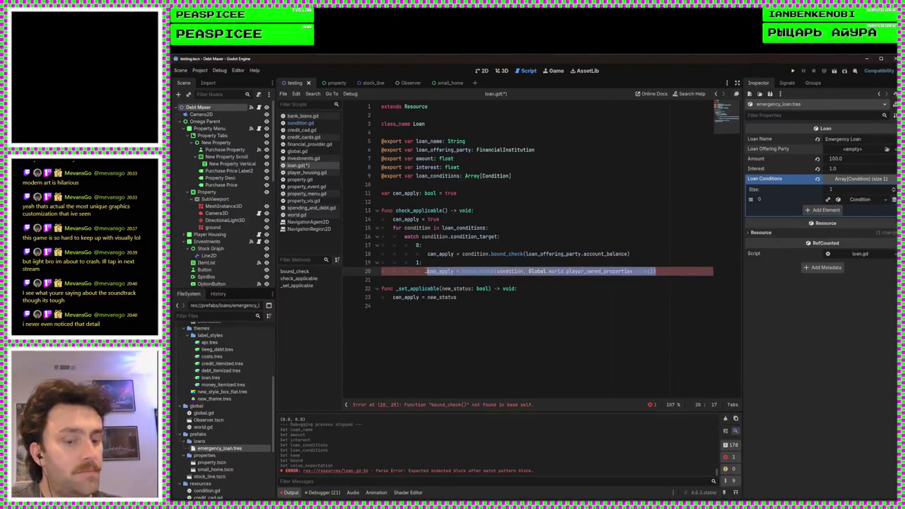
{"action": "type", "text": "can_apply = condition.bound_check(loan_offering_party.account_balance)"}
{"action": "mouse_move", "coordinate": [629, 271]}
{"action": "left_mouse_down"}
{"action": "mouse_move", "coordinate": [516, 271]}
{"action": "mouse_move", "coordinate": [537, 272]}
{"action": "mouse_move", "coordinate": [527, 271]}
{"action": "left_mouse_up"}
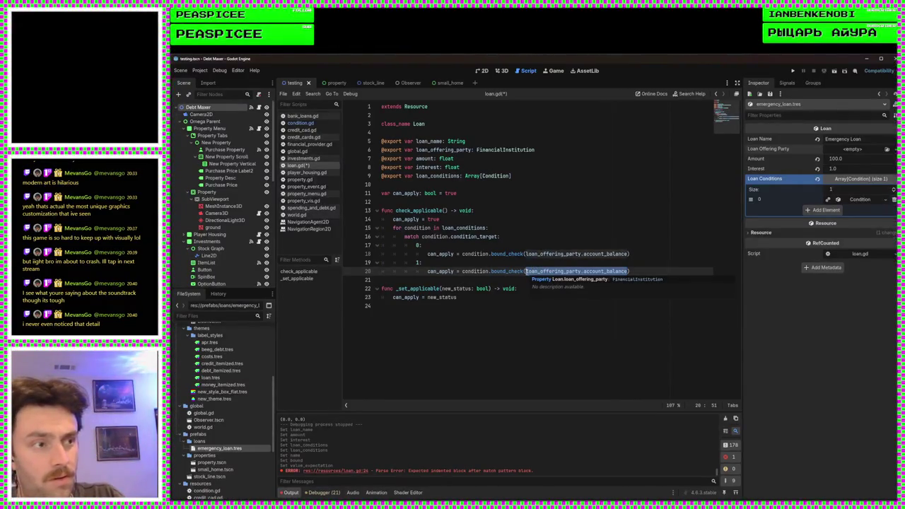
{"action": "type", "text": "Global.world."}
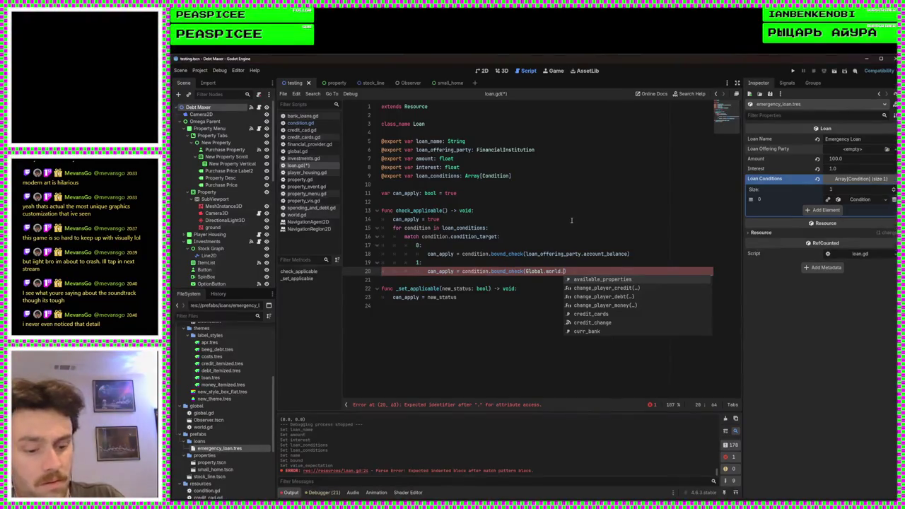
{"action": "type", "text": "player"}
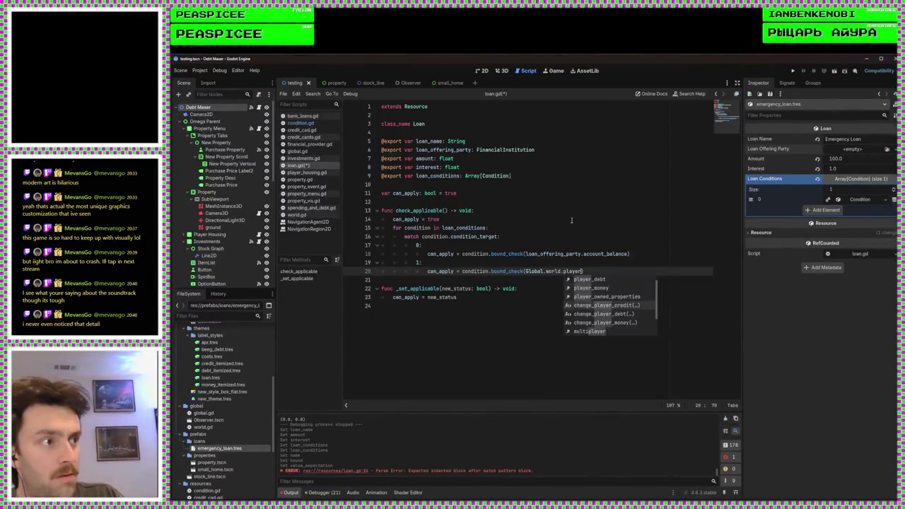
{"action": "type", "text": "_o"}
{"action": "key", "text": "Return"}
{"action": "type", "text": ".size"}
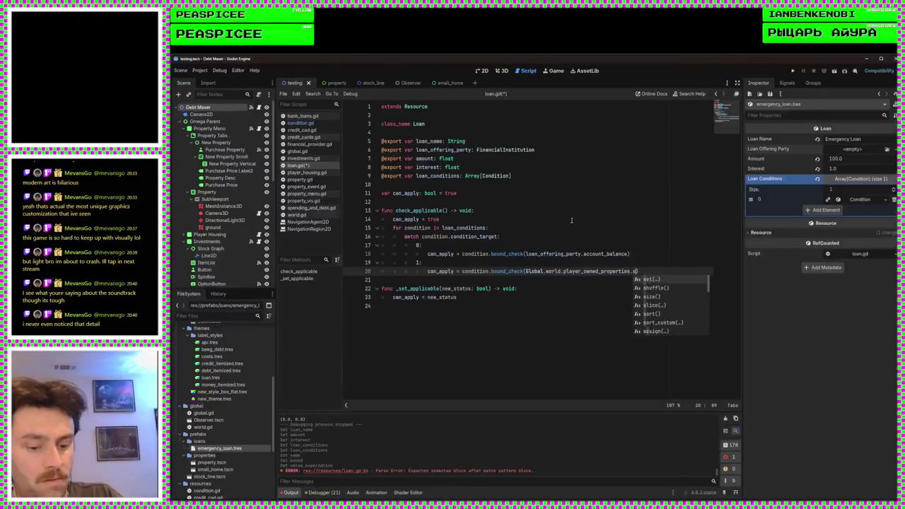
{"action": "key", "text": "Return"}
{"action": "key", "text": "ctrl+s"}
{"action": "left_click", "coordinate": [685, 265]}
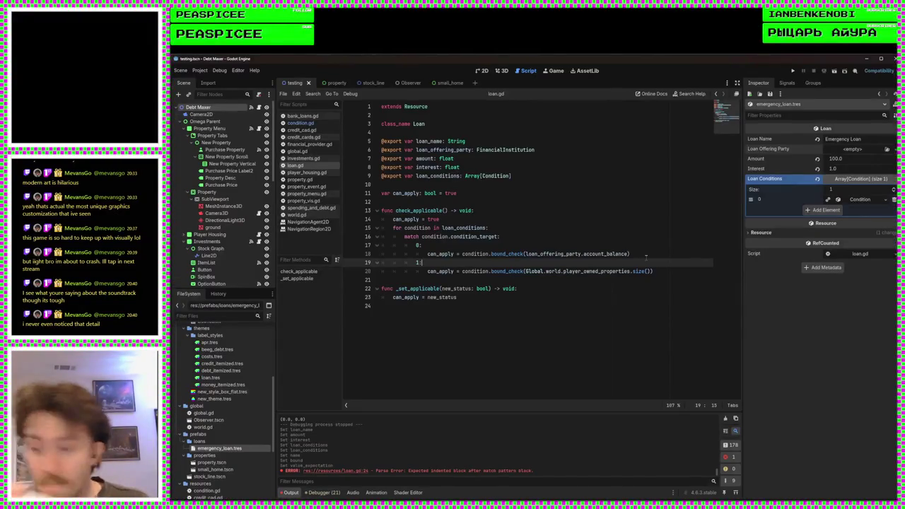
{"action": "left_click", "coordinate": [592, 325]}
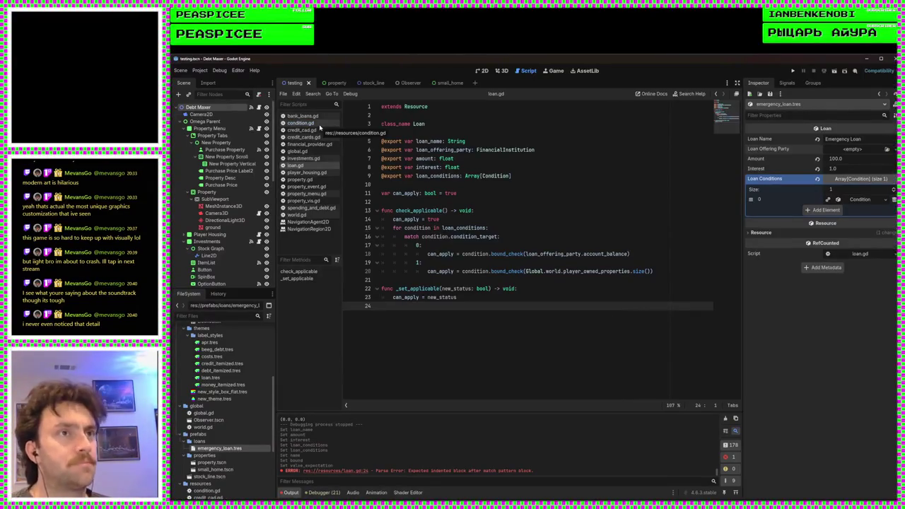
Step: After confirming the name in condition.gd, change both calls on lines 18 and 20 to condition.check
{"action": "left_click", "coordinate": [319, 126]}
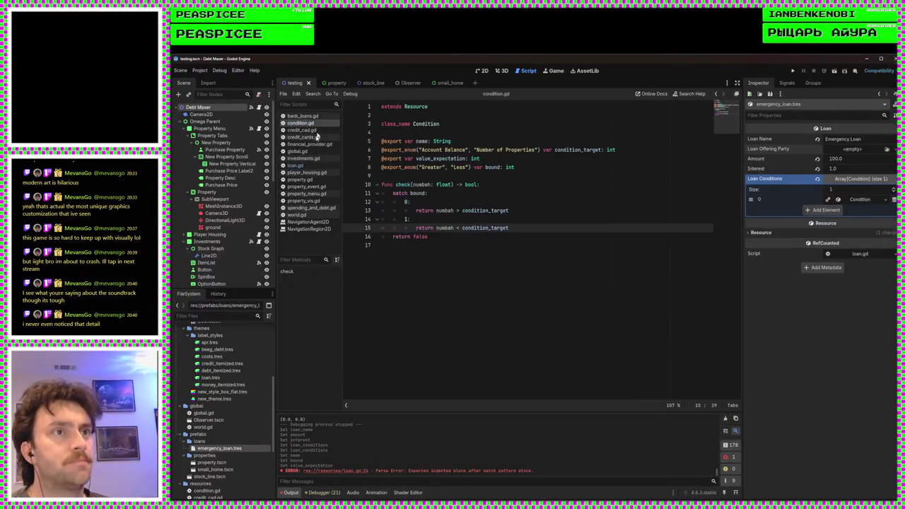
{"action": "left_click", "coordinate": [304, 166]}
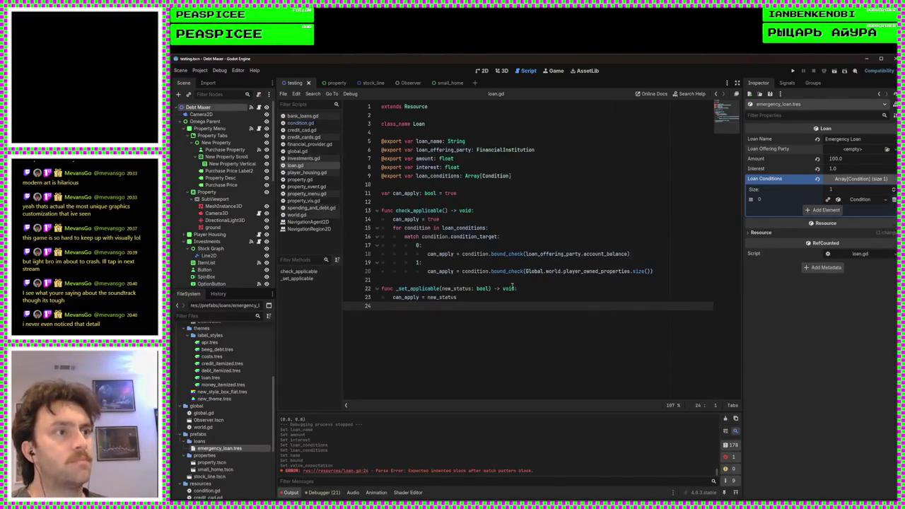
{"action": "left_click", "coordinate": [298, 123]}
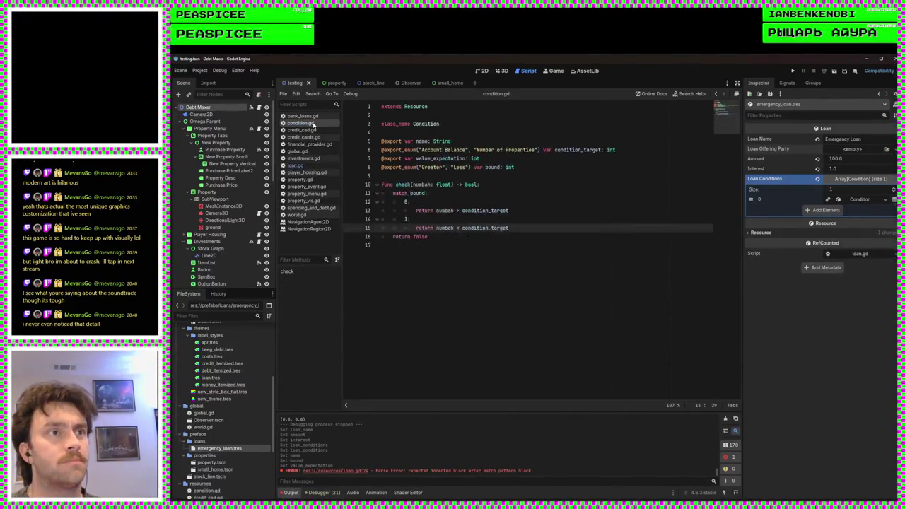
{"action": "left_click", "coordinate": [314, 166]}
{"action": "left_click", "coordinate": [509, 254]}
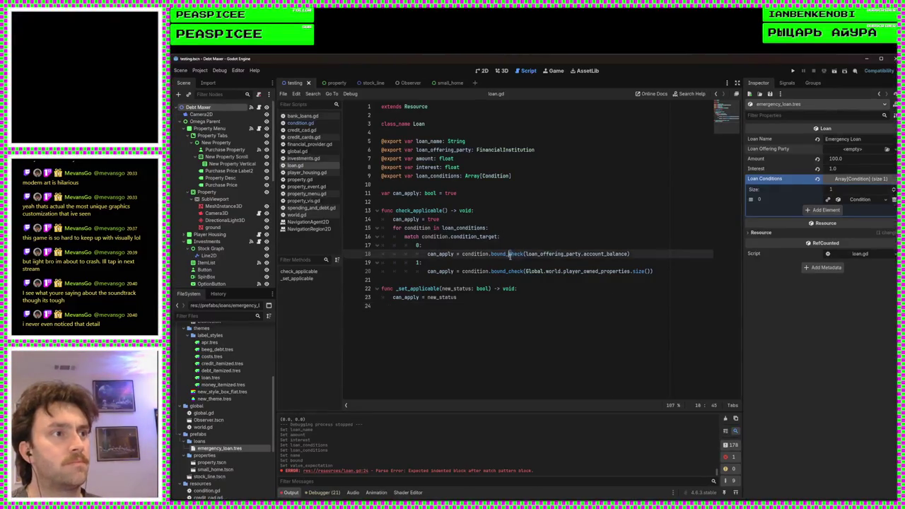
{"action": "key", "text": "BackSpace"}
{"action": "key", "text": "BackSpace"}
{"action": "key", "text": "BackSpace"}
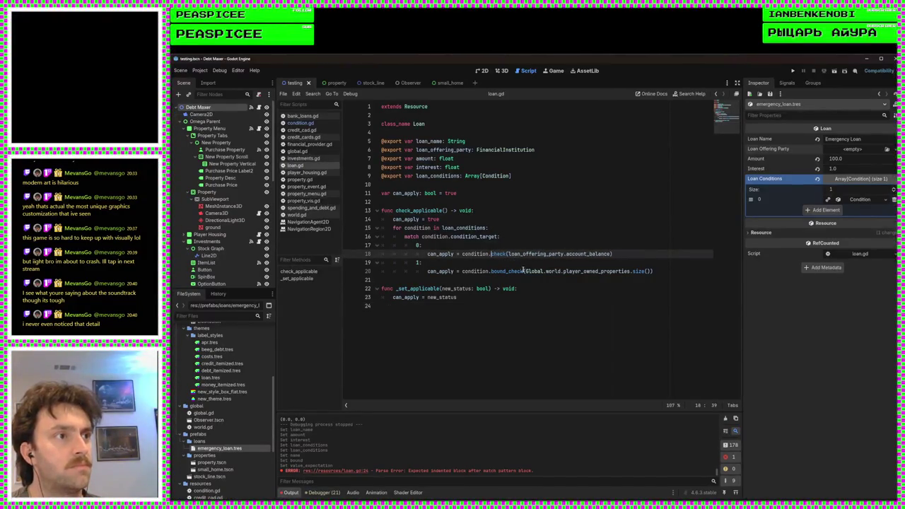
{"action": "left_click", "coordinate": [510, 271]}
{"action": "key", "text": "BackSpace"}
{"action": "key", "text": "BackSpace"}
{"action": "key", "text": "BackSpace"}
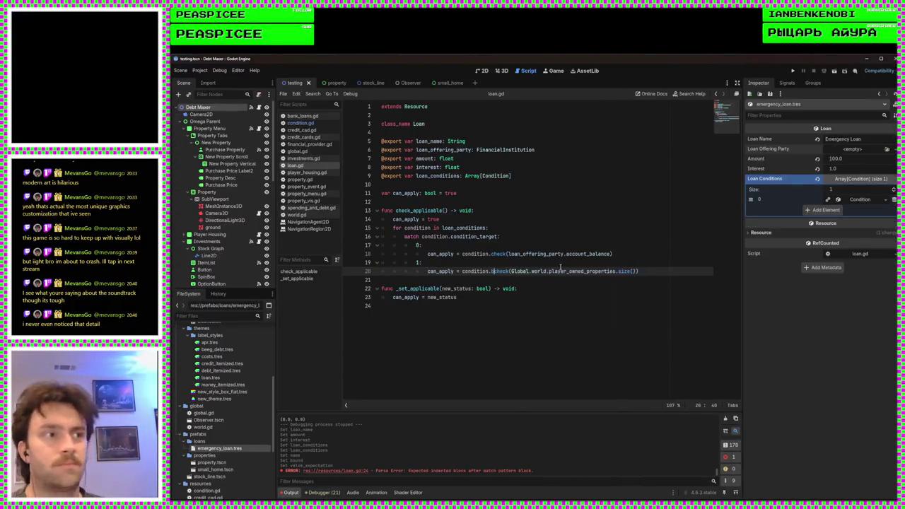
{"action": "left_click", "coordinate": [494, 312]}
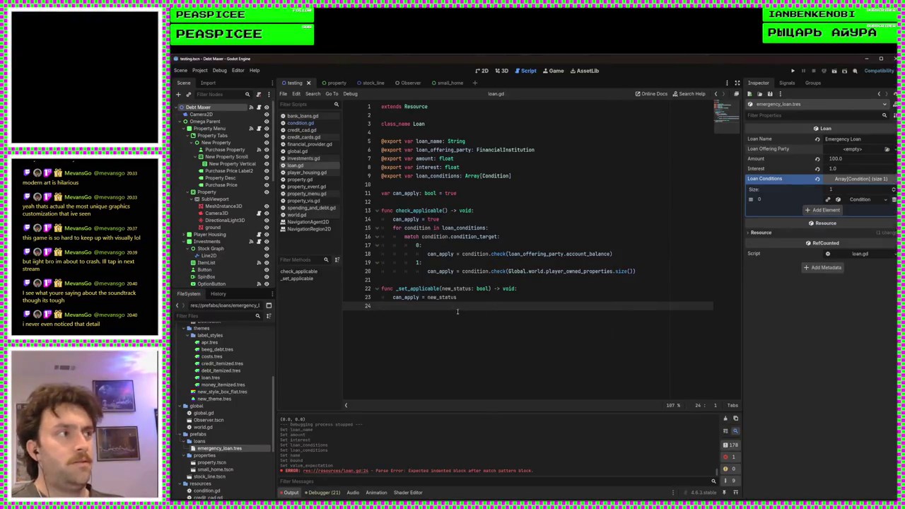
{"action": "key", "text": "shift+Up"}
{"action": "key", "text": "shift+Up"}
{"action": "key", "text": "shift+Up"}
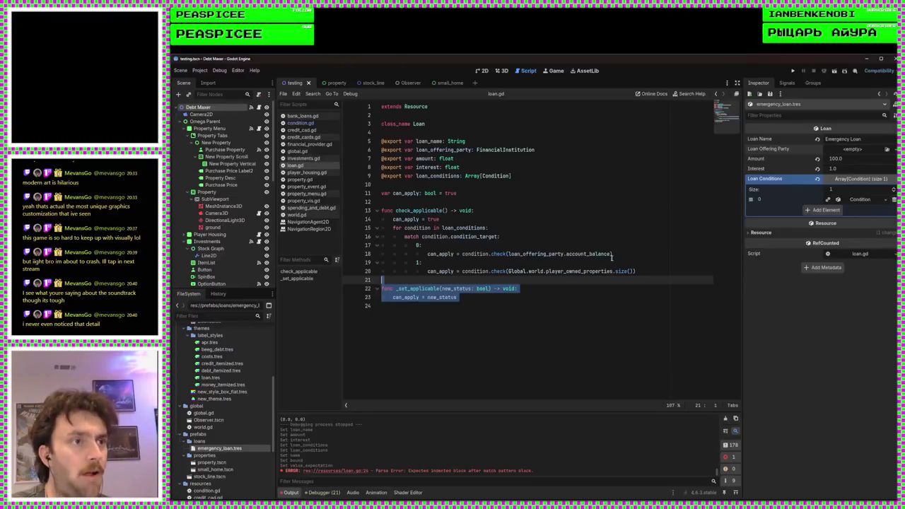
{"action": "left_click", "coordinate": [653, 271]}
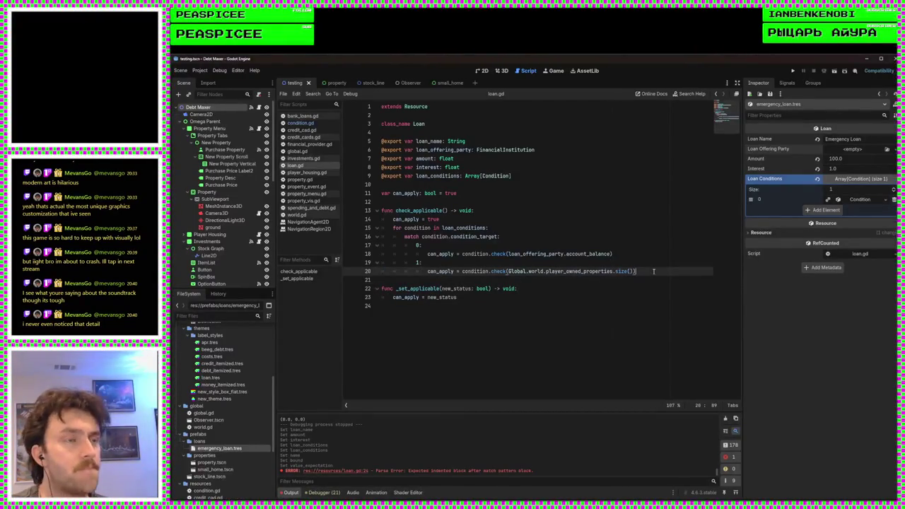
{"action": "left_click", "coordinate": [457, 256]}
Step: Turn the balance check into an if not block setting can_apply = false and returning
{"action": "left_click_drag", "start_coordinate": [440, 259], "coordinate": [426, 254]}
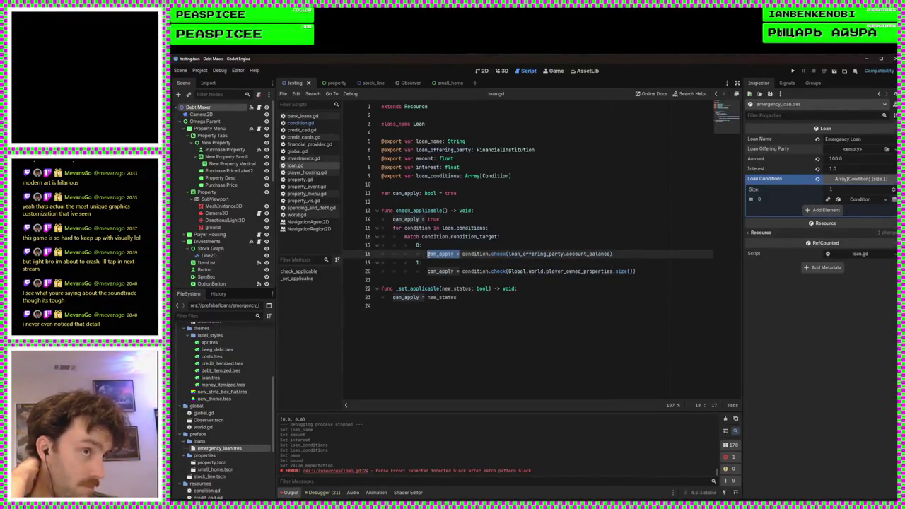
{"action": "type", "text": "if not"}
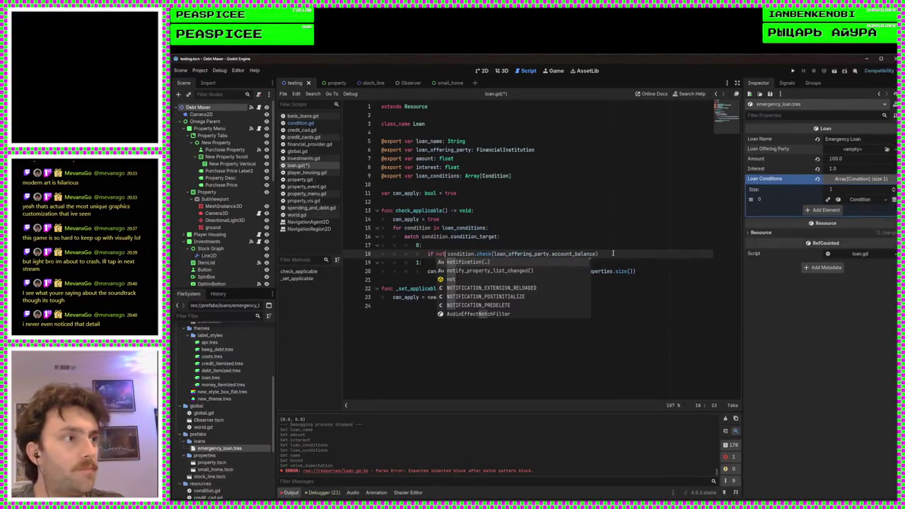
{"action": "left_click", "coordinate": [613, 253]}
{"action": "type", "text": ":"}
{"action": "key", "text": "Return"}
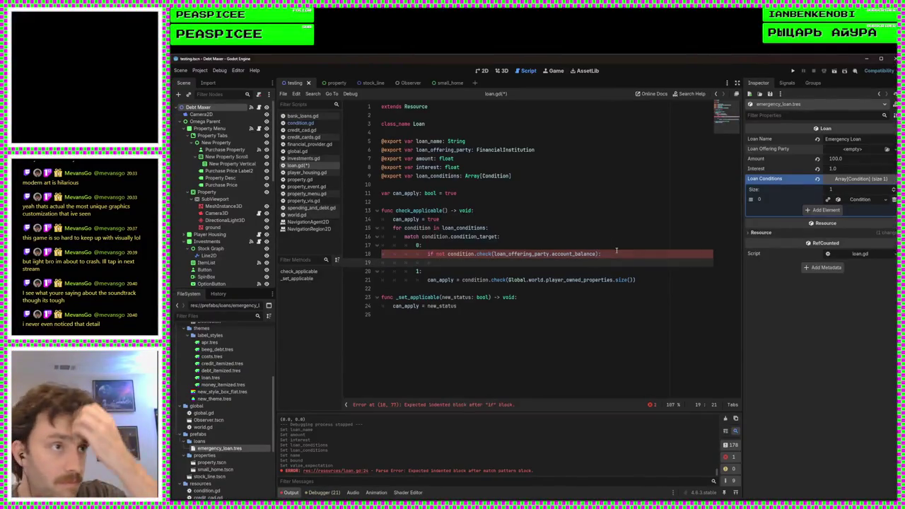
{"action": "type", "text": "can_apply ="}
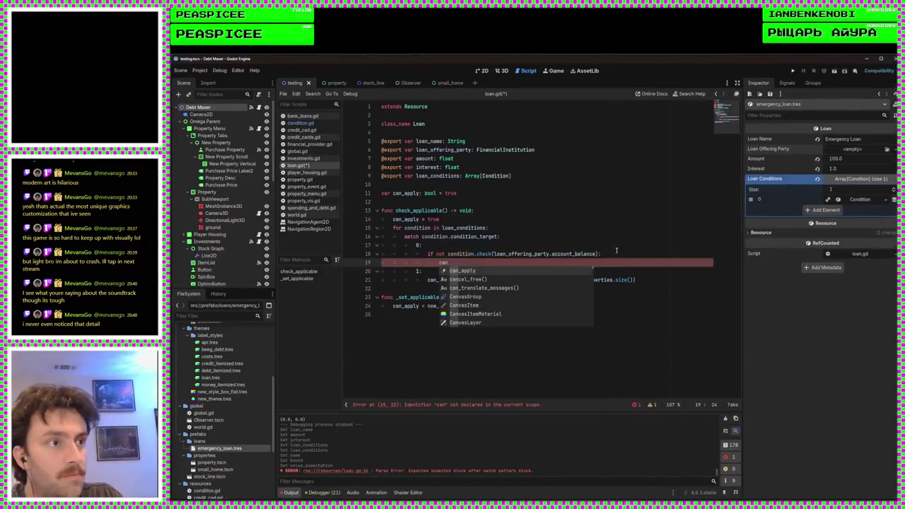
{"action": "type", "text": " false"}
{"action": "key", "text": "Return"}
{"action": "type", "text": "eturn"}
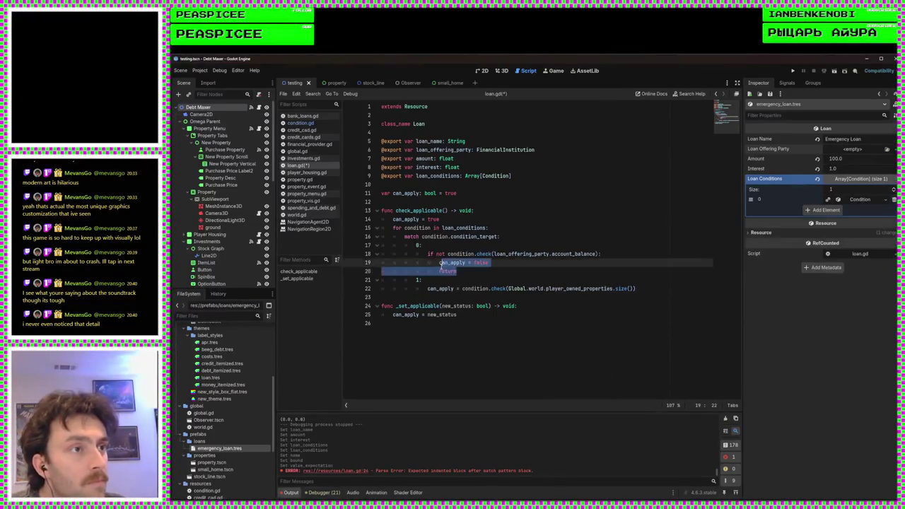
Step: Wrap the owned-properties check in if not with can_apply = false and return
{"action": "left_click", "coordinate": [468, 281]}
{"action": "left_click_drag", "start_coordinate": [460, 288], "coordinate": [427, 288]}
{"action": "type", "text": "if not"}
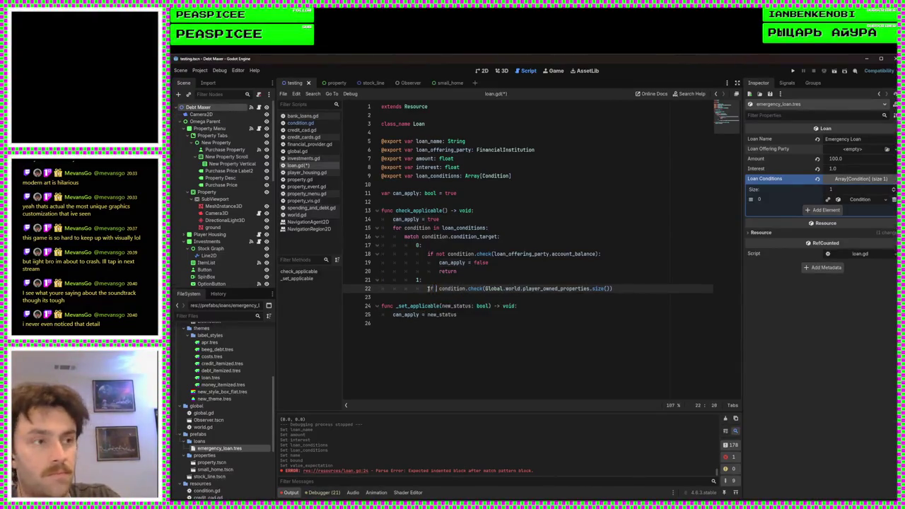
{"action": "left_click", "coordinate": [633, 291]}
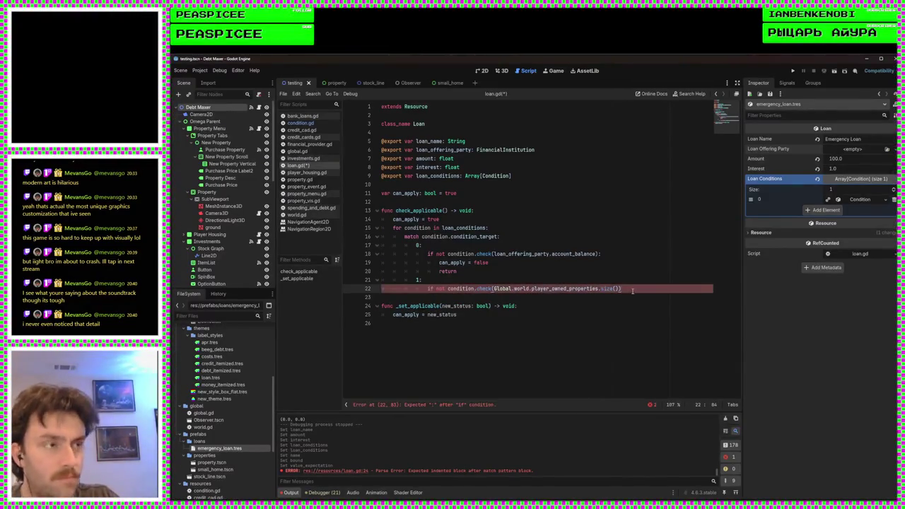
{"action": "type", "text": ":"}
{"action": "key", "text": "Return"}
{"action": "type", "text": "can ap"}
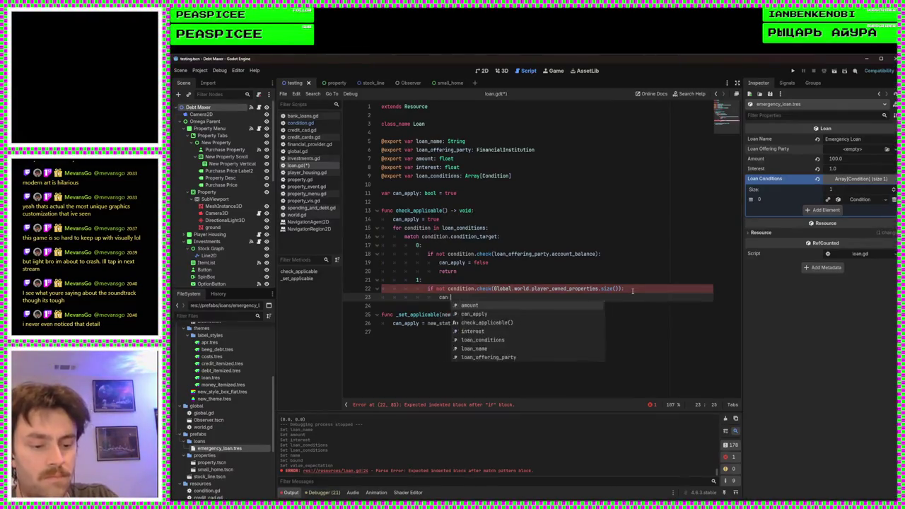
{"action": "key", "text": "BackSpace"}
{"action": "key", "text": "BackSpace"}
{"action": "key", "text": "BackSpace"}
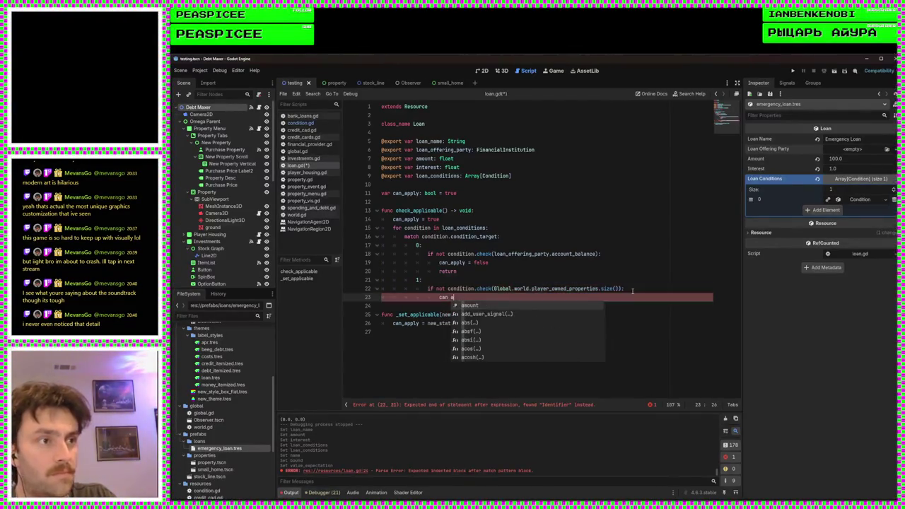
{"action": "type", "text": "_"}
{"action": "key", "text": "Return"}
{"action": "type", "text": "= false"}
{"action": "key", "text": "Return"}
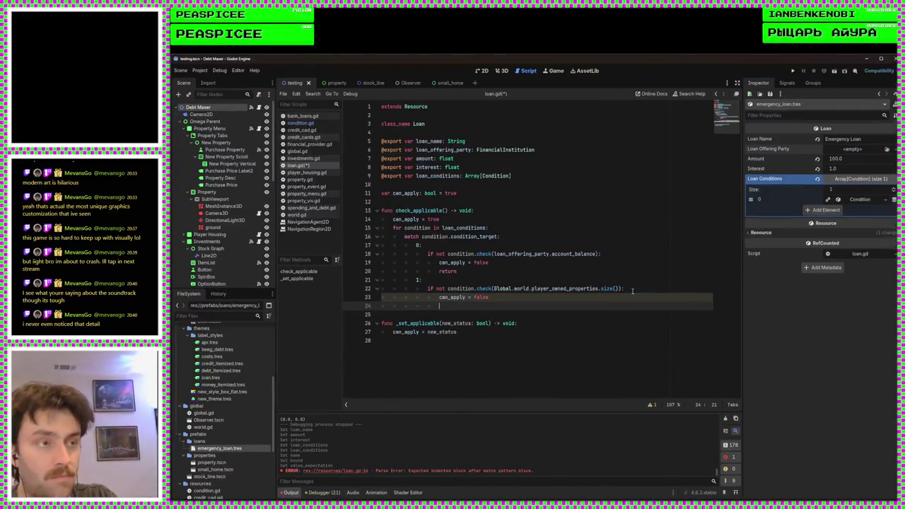
{"action": "type", "text": "return"}
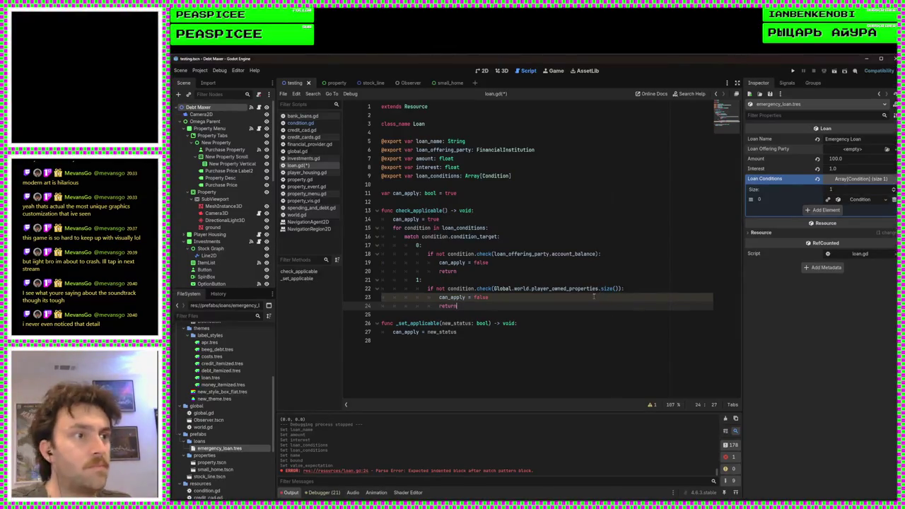
{"action": "key", "text": "Return"}
Step: Move can_apply = true to the end of check_applicable, remove the blank line, and save
{"action": "mouse_move", "coordinate": [393, 219]}
{"action": "left_mouse_down"}
{"action": "mouse_move", "coordinate": [439, 220]}
{"action": "mouse_move", "coordinate": [409, 314]}
{"action": "left_mouse_up"}
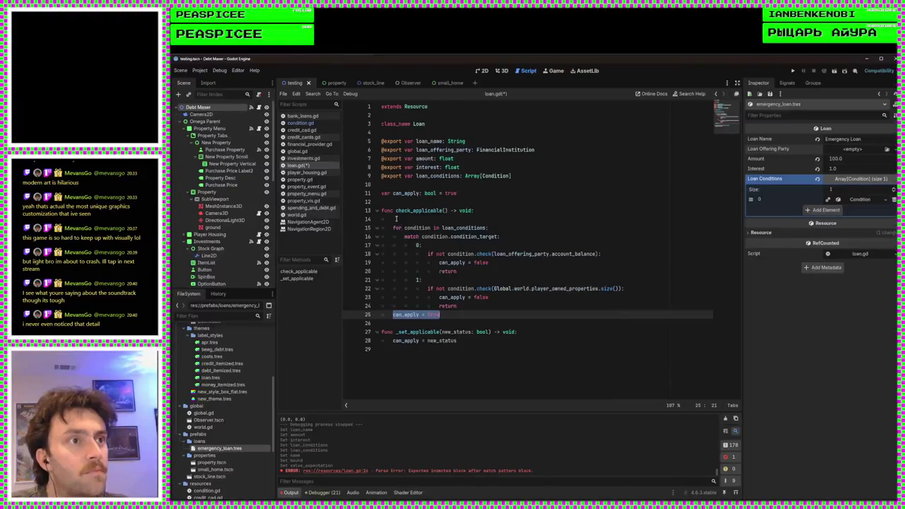
{"action": "left_click", "coordinate": [396, 218]}
{"action": "key", "text": "BackSpace"}
{"action": "key", "text": "BackSpace"}
{"action": "key", "text": "ctrl+s"}
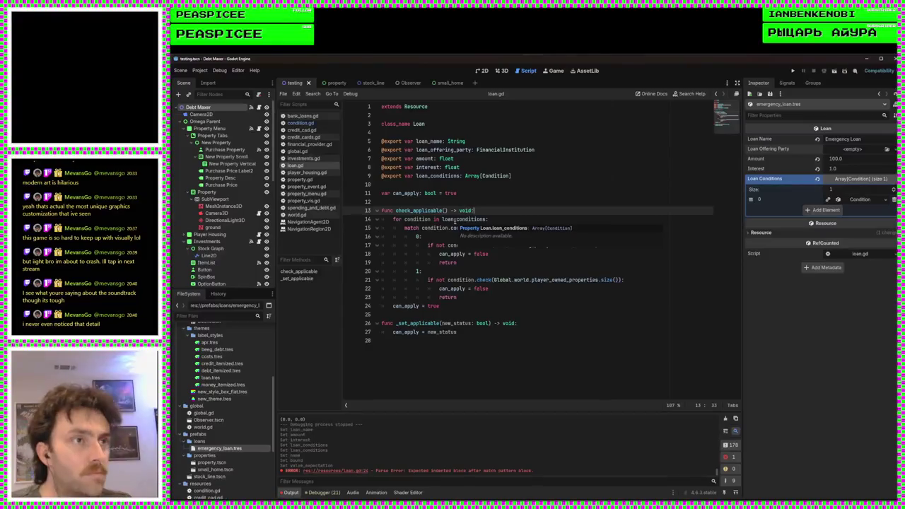
{"action": "left_click", "coordinate": [474, 200]}
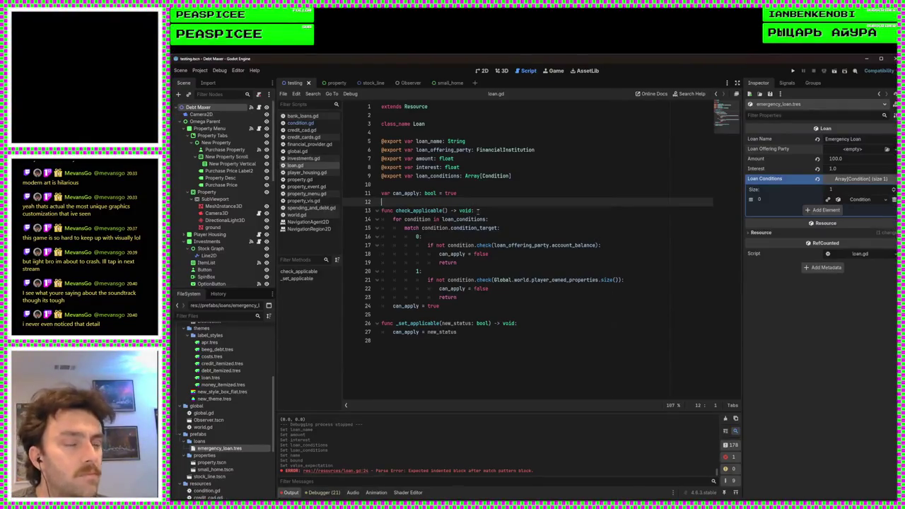
{"action": "key", "text": "alt+Tab"}
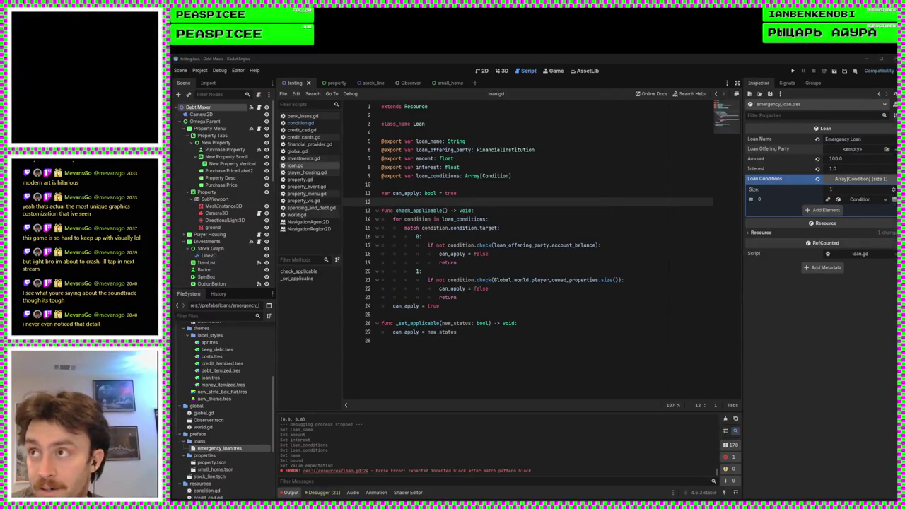
{"action": "left_click", "coordinate": [478, 363]}
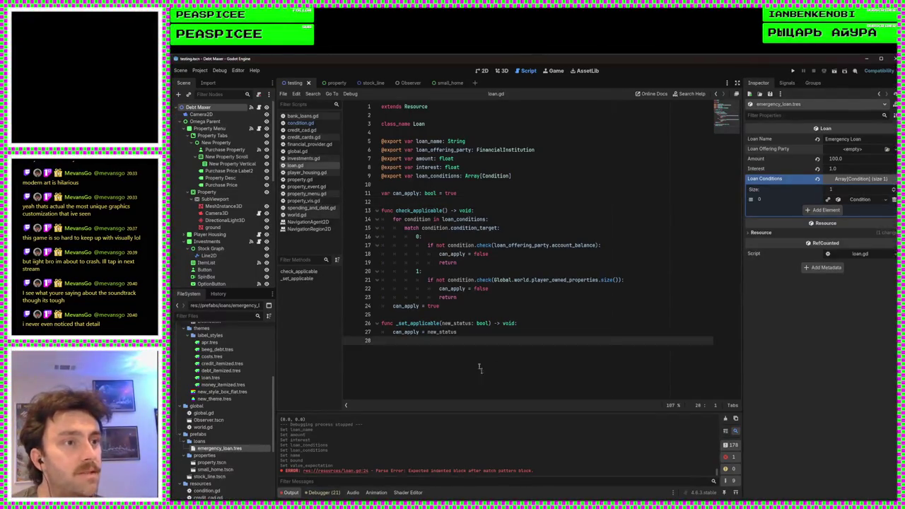
{"action": "left_click", "coordinate": [440, 306]}
{"action": "left_click", "coordinate": [495, 193]}
{"action": "left_click", "coordinate": [529, 177]}
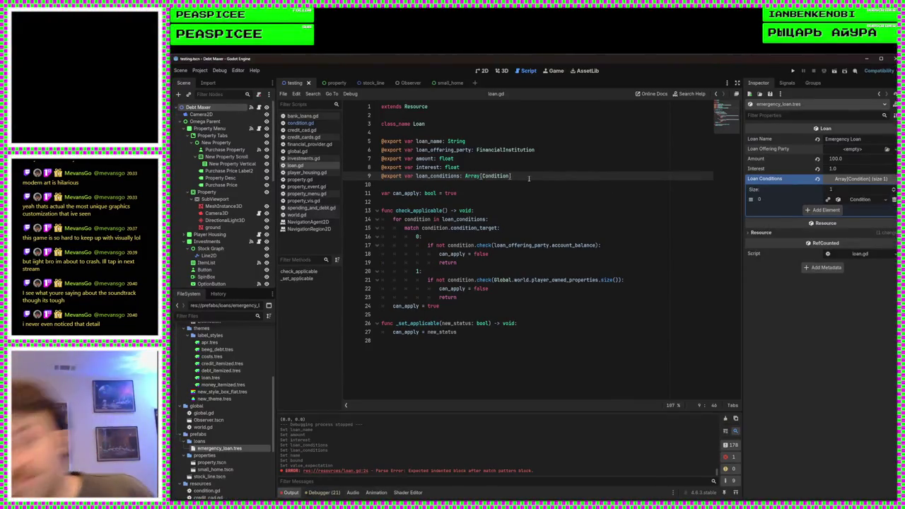
{"action": "left_click", "coordinate": [510, 342]}
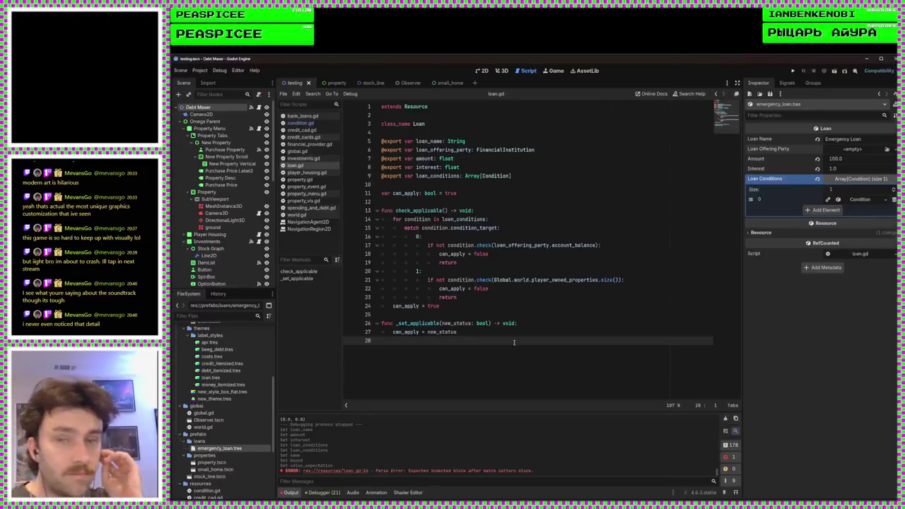
{"action": "left_click", "coordinate": [489, 323]}
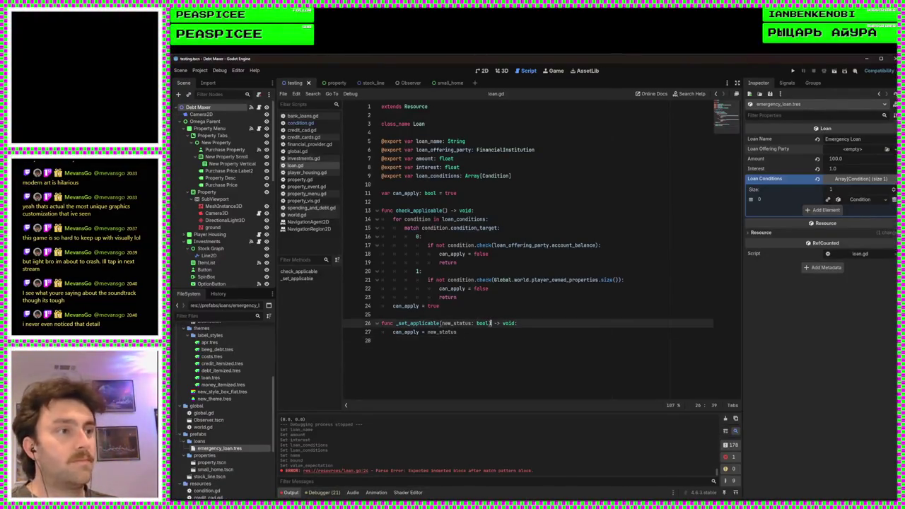
{"action": "left_click", "coordinate": [506, 340]}
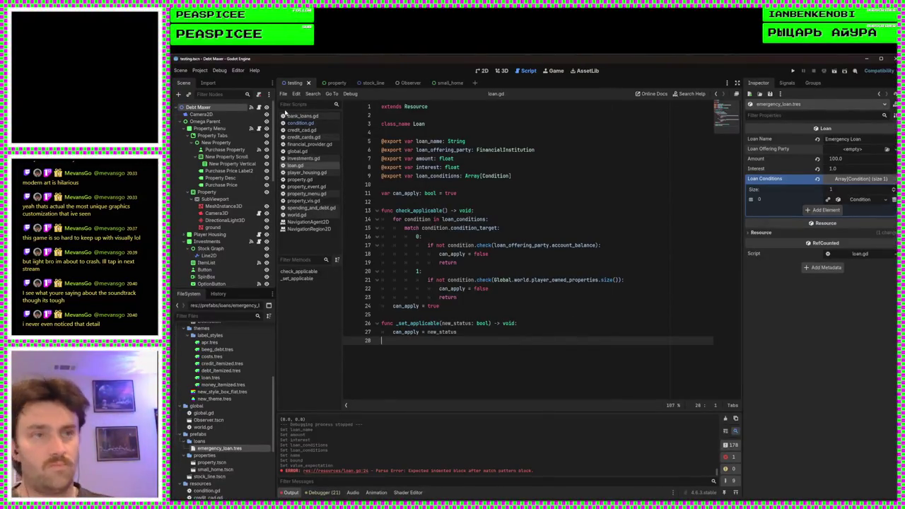
{"action": "scroll", "coordinate": [230, 374], "scroll_direction": "up", "scroll_amount": 5}
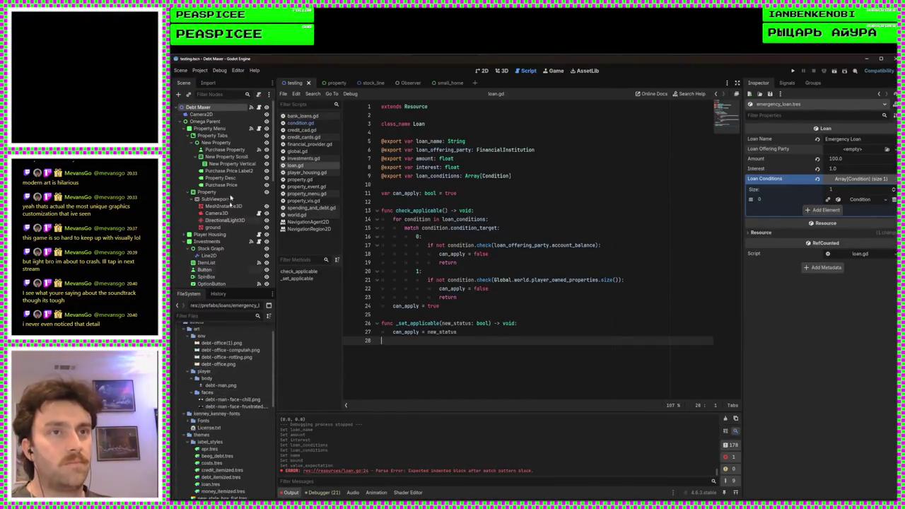
{"action": "left_click", "coordinate": [208, 107]}
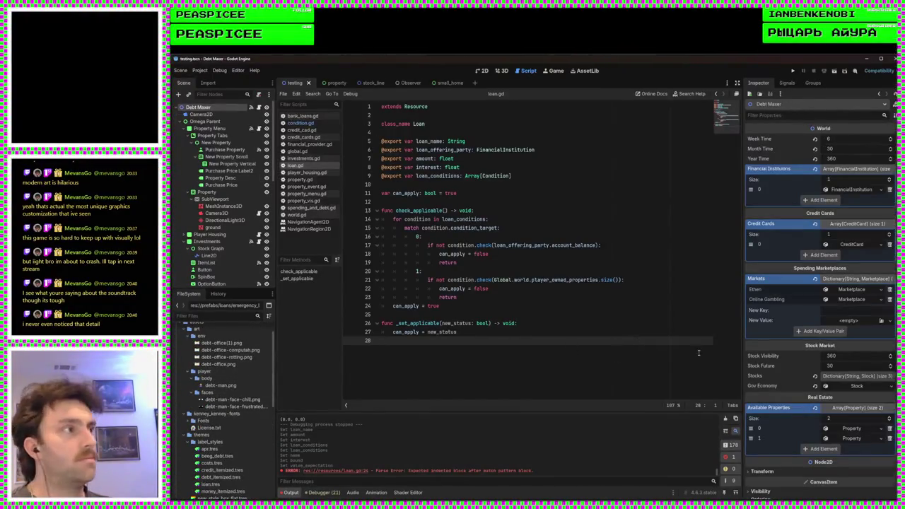
Step: Drop emergency_loan.tres into new Loans slot 1, then dismiss the offering-party recursion warning
{"action": "left_click", "coordinate": [844, 189]}
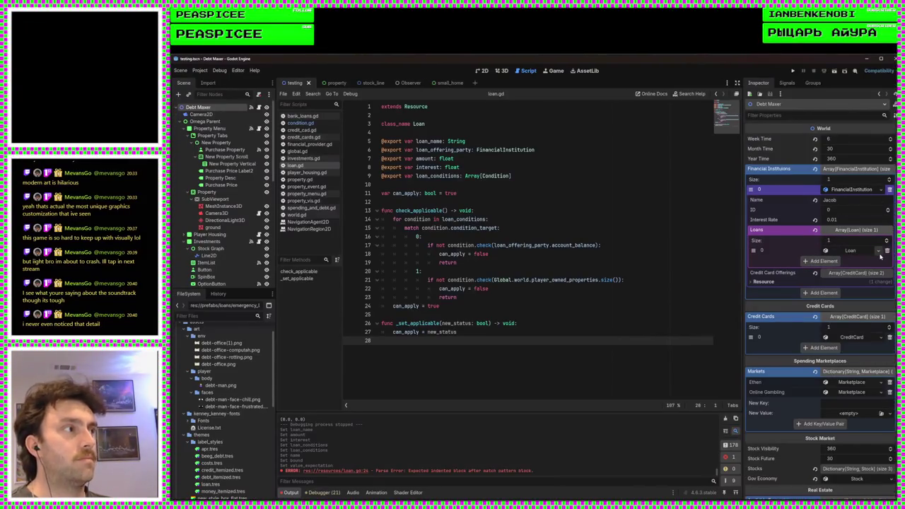
{"action": "left_click", "coordinate": [847, 251]}
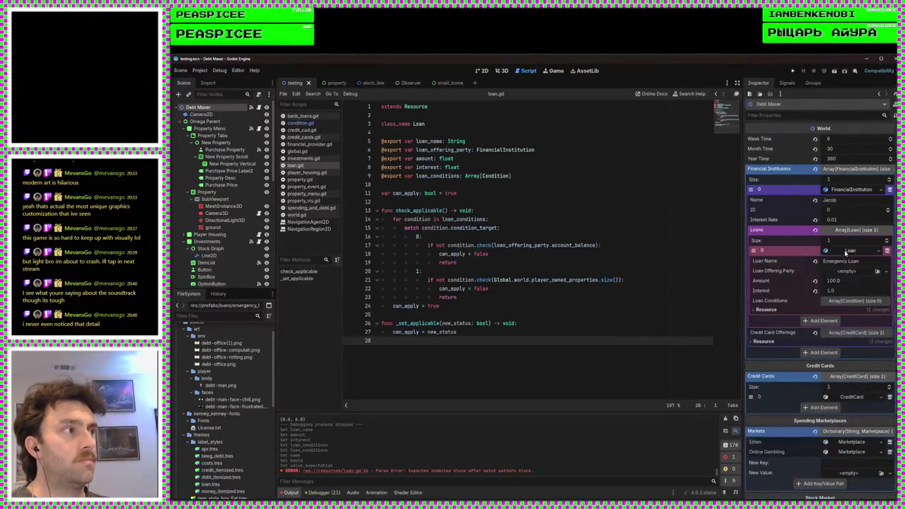
{"action": "left_click", "coordinate": [822, 320]}
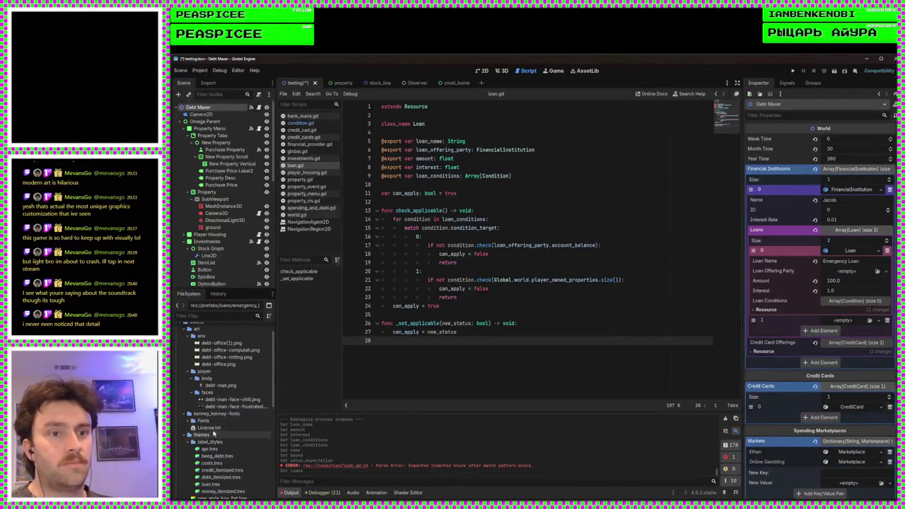
{"action": "scroll", "coordinate": [219, 424], "scroll_direction": "down", "scroll_amount": 5}
{"action": "mouse_move", "coordinate": [212, 470]}
{"action": "left_mouse_down"}
{"action": "mouse_move", "coordinate": [518, 411]}
{"action": "mouse_move", "coordinate": [826, 321]}
{"action": "left_mouse_up"}
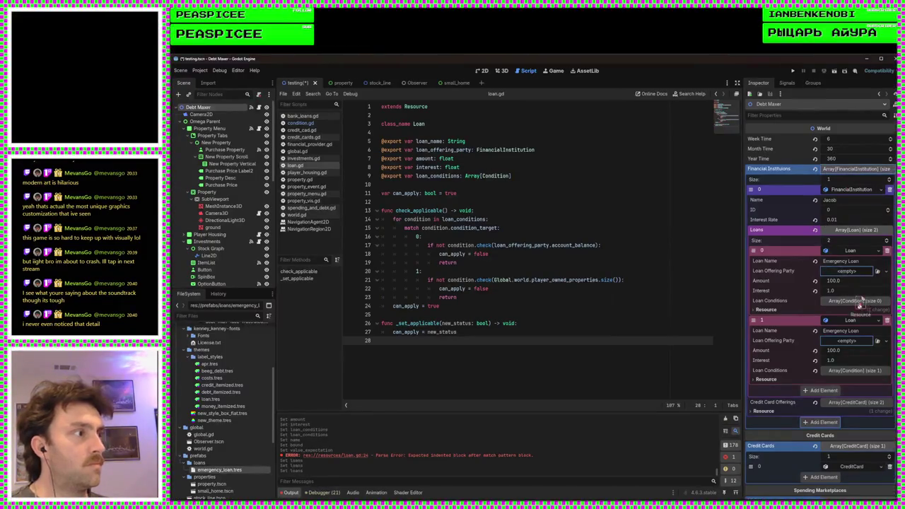
{"action": "left_click_drag", "start_coordinate": [860, 344], "coordinate": [860, 344]}
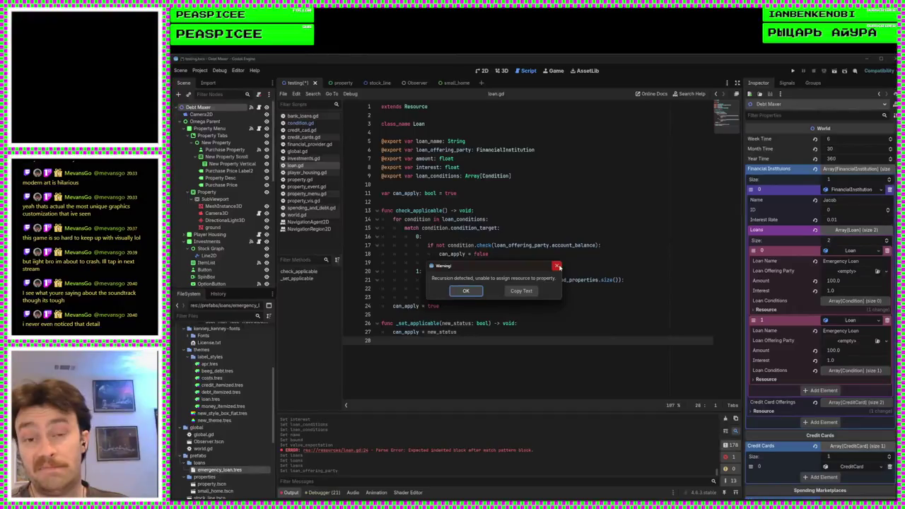
{"action": "left_click", "coordinate": [557, 266]}
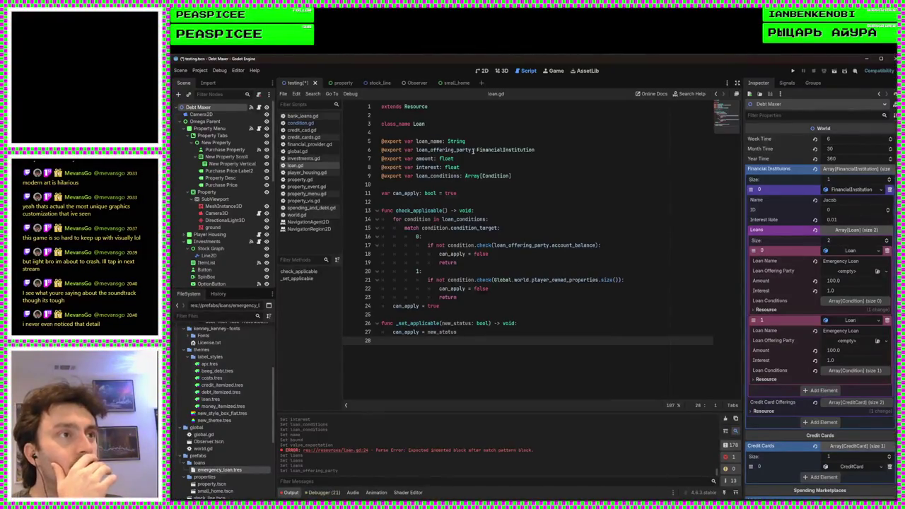
Step: Change line 6's export to an int named loan_offering_party_id
{"action": "left_click", "coordinate": [473, 150]}
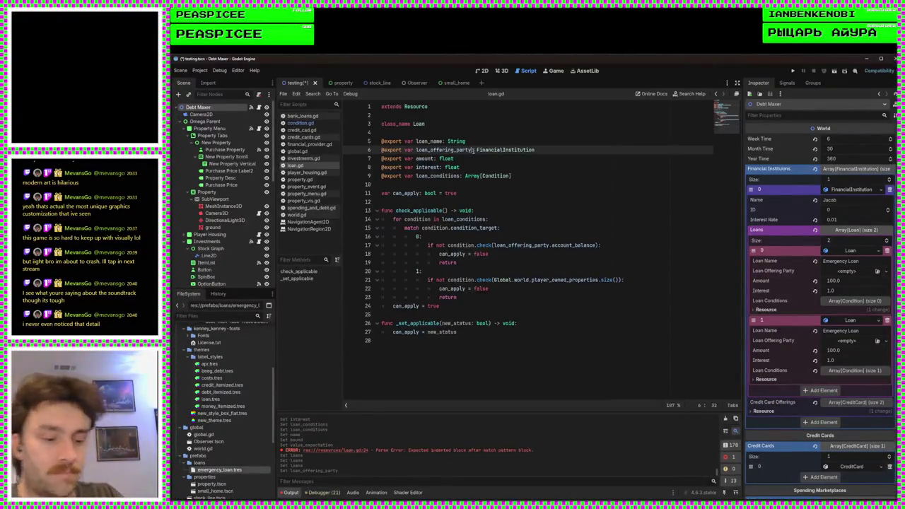
{"action": "type", "text": "_id"}
{"action": "double_click", "coordinate": [518, 151]}
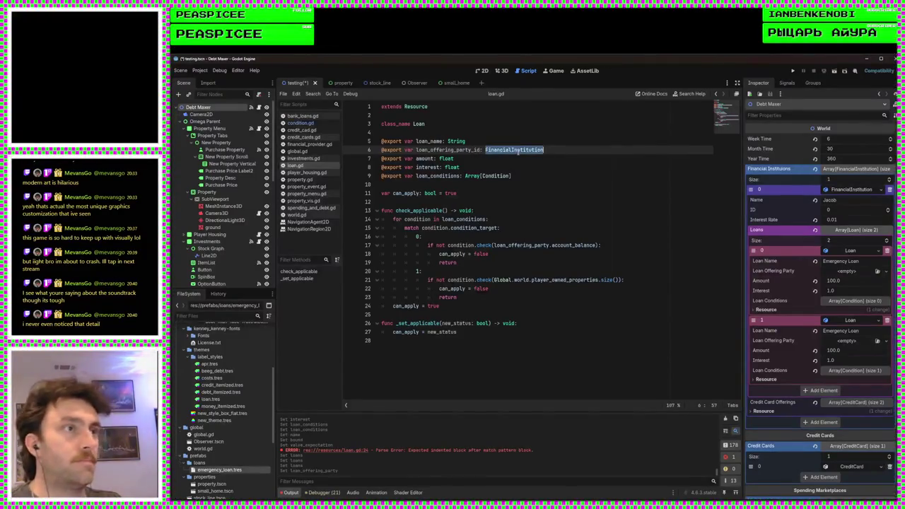
{"action": "type", "text": "int"}
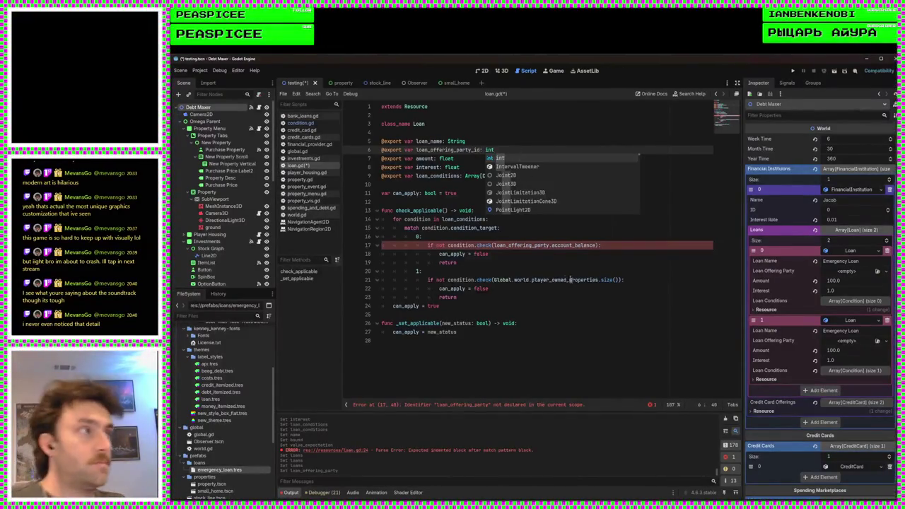
{"action": "left_click", "coordinate": [548, 264]}
Step: Make line 17 use Global.world.financial_institutions[loan_offering_party_id] and save loan.gd
{"action": "left_click", "coordinate": [493, 245]}
{"action": "type", "text": "Global."}
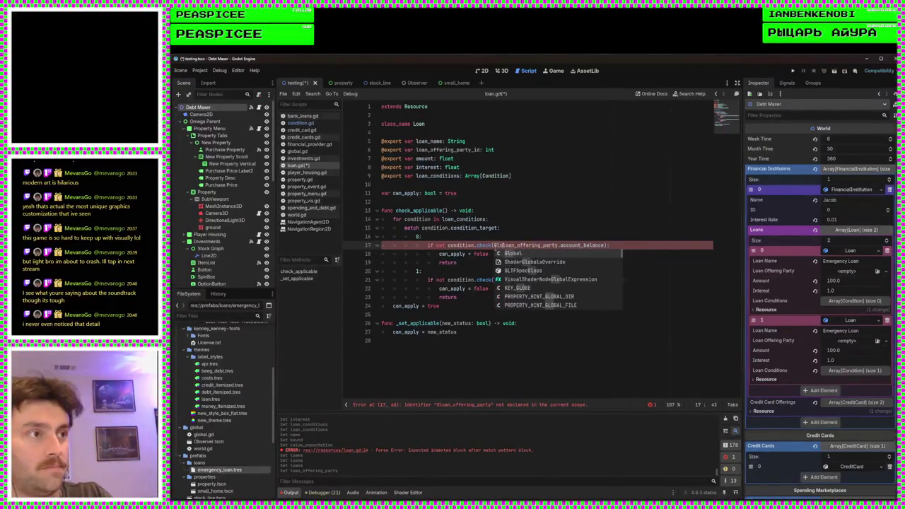
{"action": "type", "text": "world.f"}
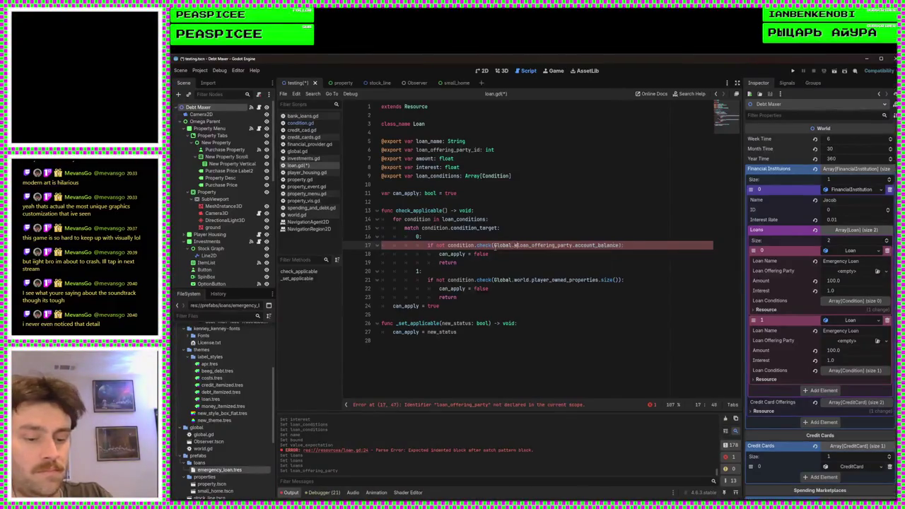
{"action": "key", "text": "Return"}
{"action": "type", "text": "["}
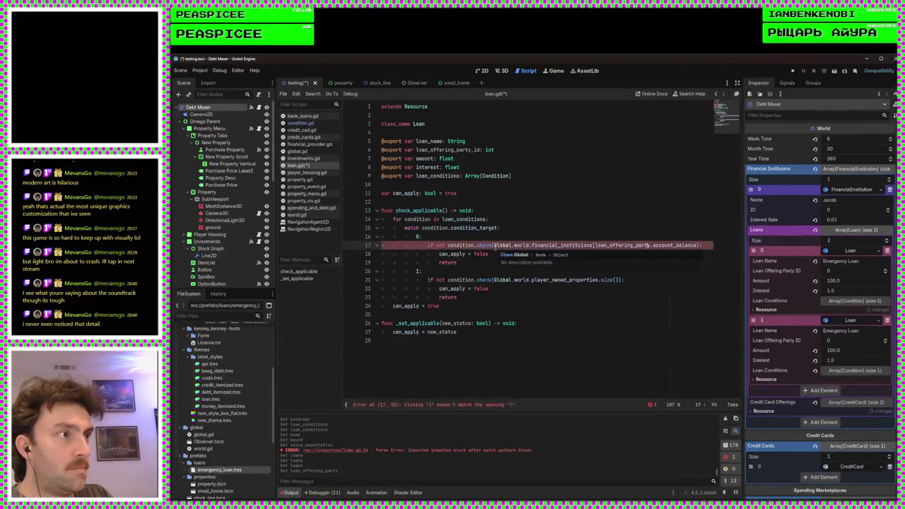
{"action": "key", "text": "ctrl+Right"}
{"action": "type", "text": "_id]"}
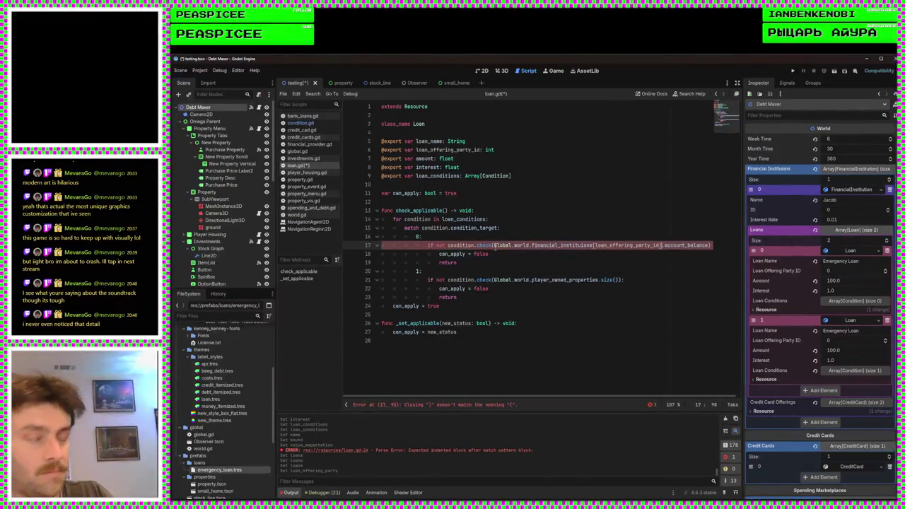
{"action": "key", "text": "ctrl+s"}
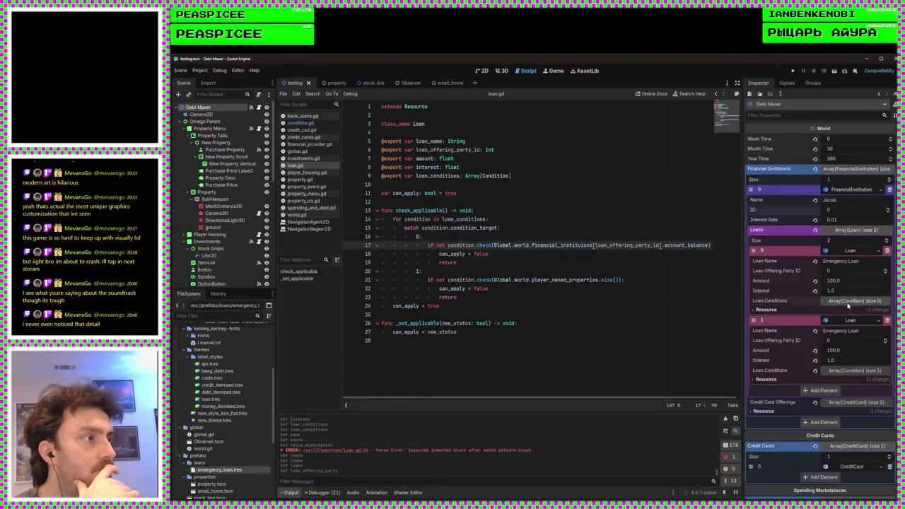
Step: Delete the duplicate second Emergency Loan, leaving the first loan's conditions list empty
{"action": "left_click", "coordinate": [853, 301]}
{"action": "left_click", "coordinate": [837, 321]}
{"action": "left_click", "coordinate": [845, 322]}
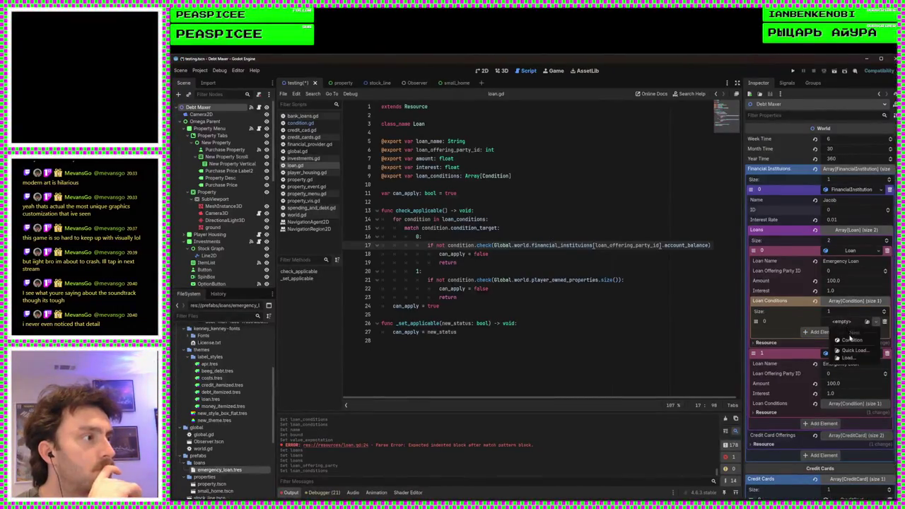
{"action": "left_click", "coordinate": [850, 339]}
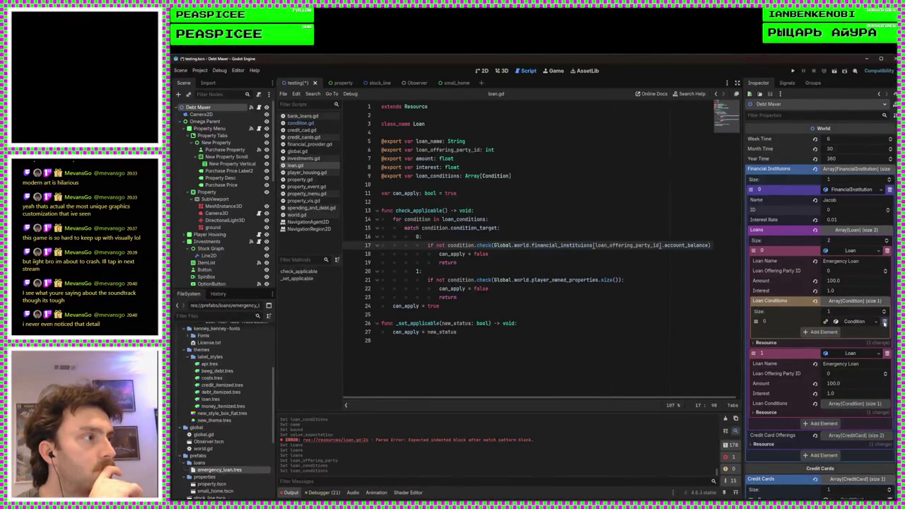
{"action": "left_click", "coordinate": [884, 321]}
{"action": "scroll", "coordinate": [841, 283], "scroll_direction": "down", "scroll_amount": 3}
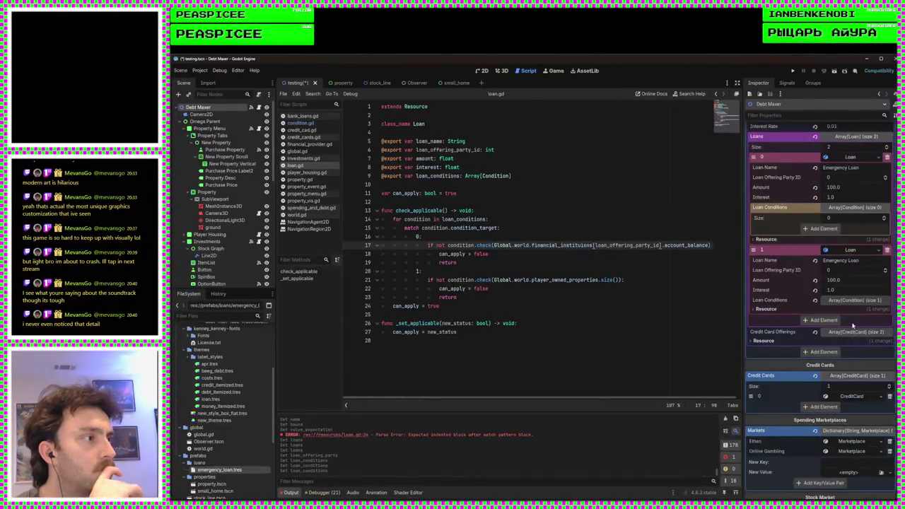
{"action": "left_click", "coordinate": [853, 299]}
{"action": "scroll", "coordinate": [853, 299], "scroll_direction": "up", "scroll_amount": 2}
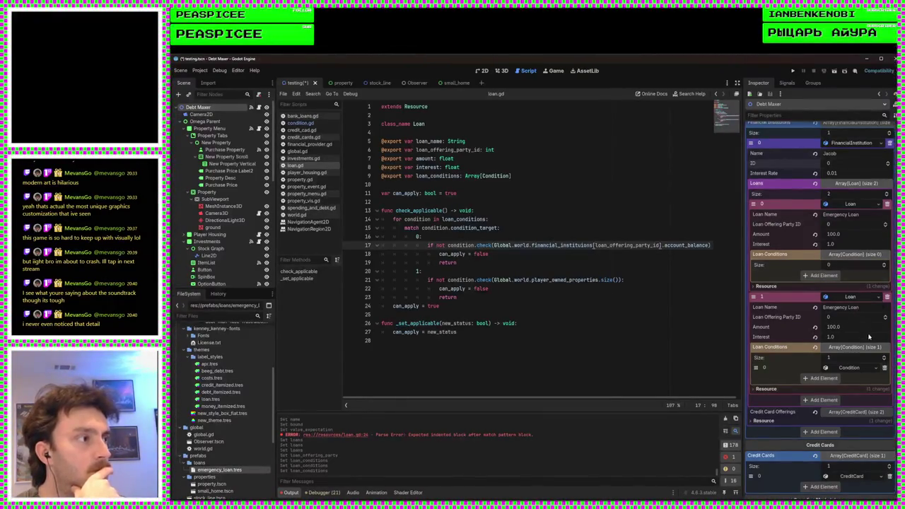
{"action": "left_click", "coordinate": [886, 297]}
{"action": "left_click", "coordinate": [853, 253]}
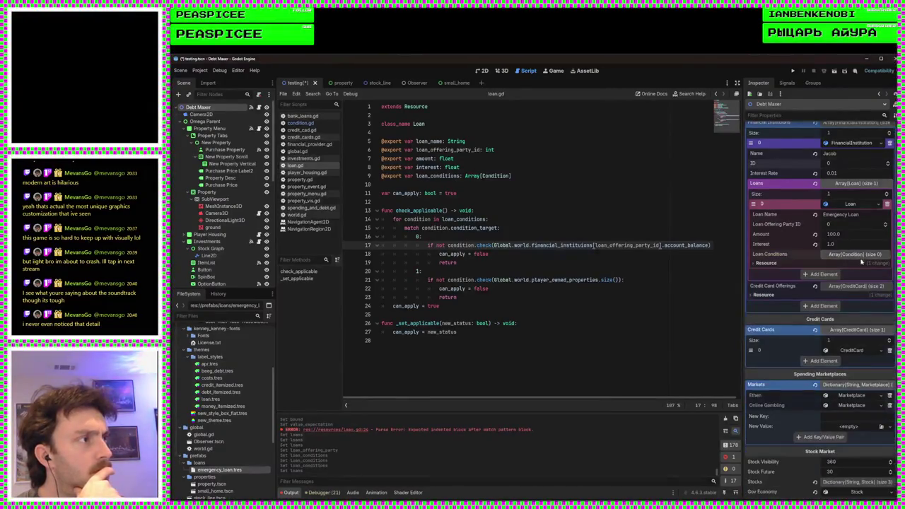
{"action": "left_click", "coordinate": [844, 256]}
Step: Add a new Condition named Broke targeting Account Balance to the loan
{"action": "left_click", "coordinate": [847, 274]}
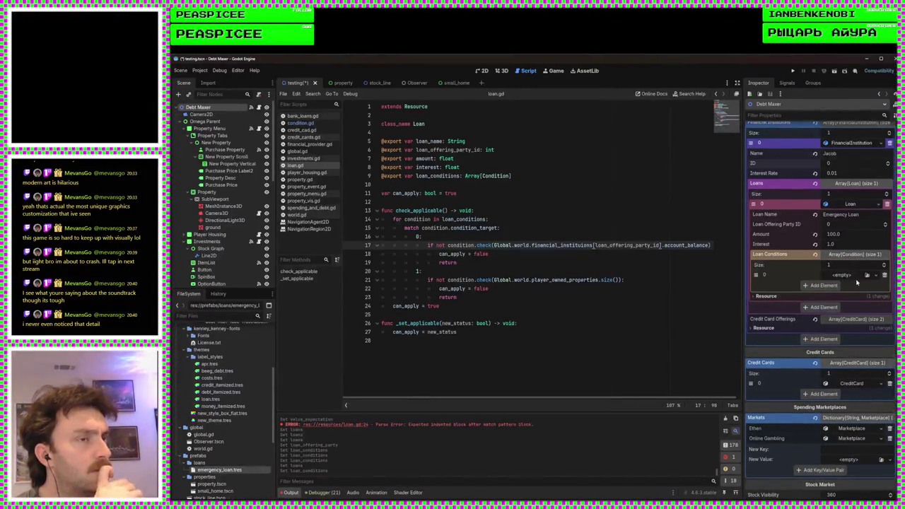
{"action": "left_click", "coordinate": [855, 277]}
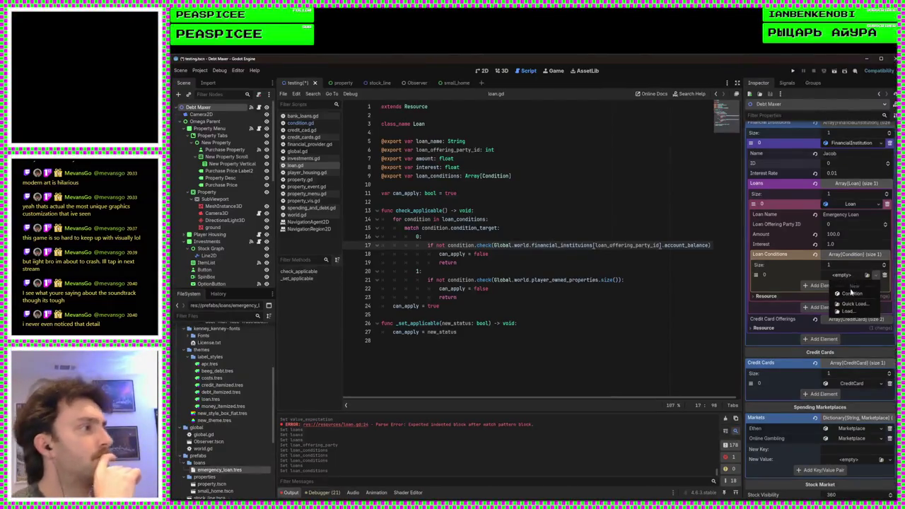
{"action": "left_click", "coordinate": [851, 292]}
{"action": "left_click", "coordinate": [841, 278]}
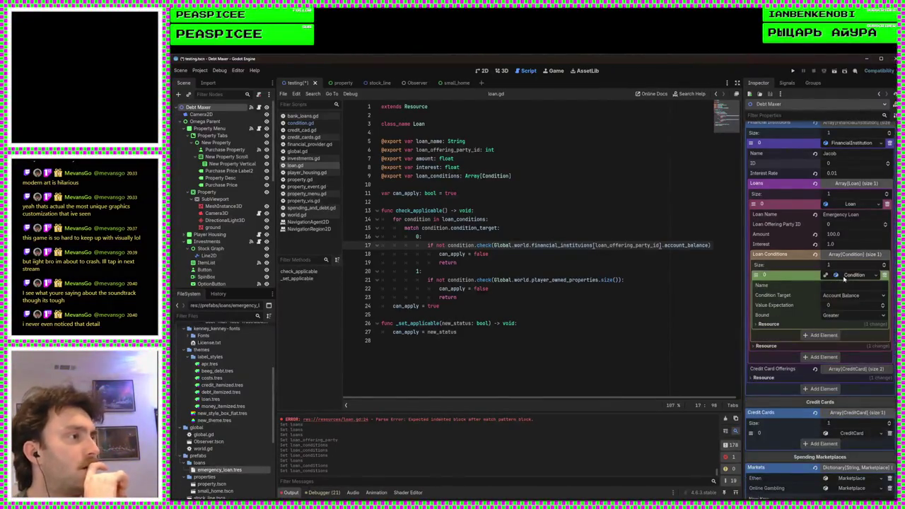
{"action": "left_click", "coordinate": [846, 295]}
{"action": "left_click", "coordinate": [845, 306]}
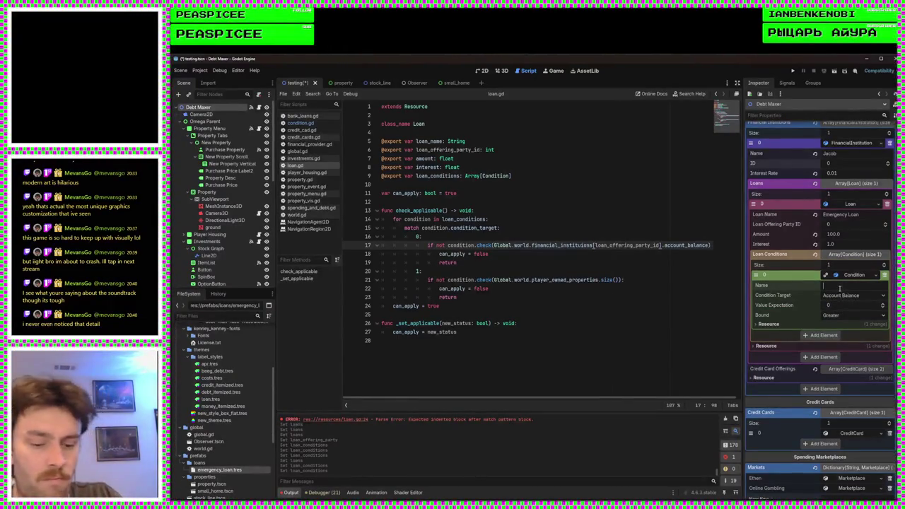
{"action": "type", "text": "Broke"}
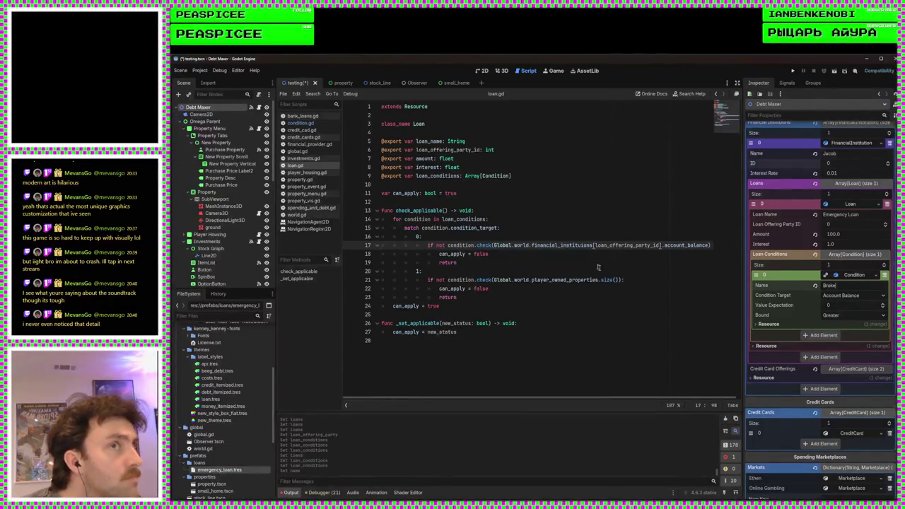
{"action": "left_click", "coordinate": [300, 122]}
{"action": "left_click_drag", "start_coordinate": [465, 141], "coordinate": [465, 132]}
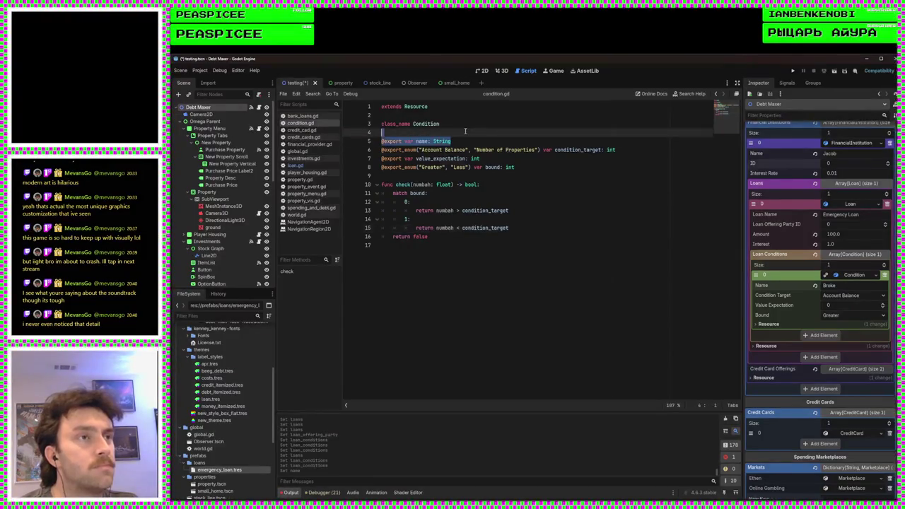
{"action": "key", "text": "BackSpace"}
{"action": "key", "text": "ctrl+s"}
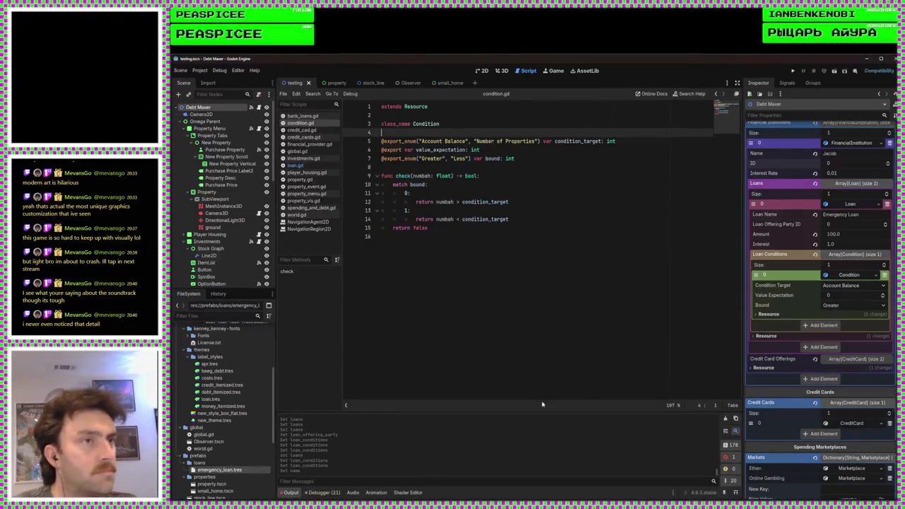
Step: Set the Emergency Loan condition's Bound to Less (Account Balance under 1) and save the scene
{"action": "left_click", "coordinate": [841, 305]}
{"action": "left_click", "coordinate": [841, 323]}
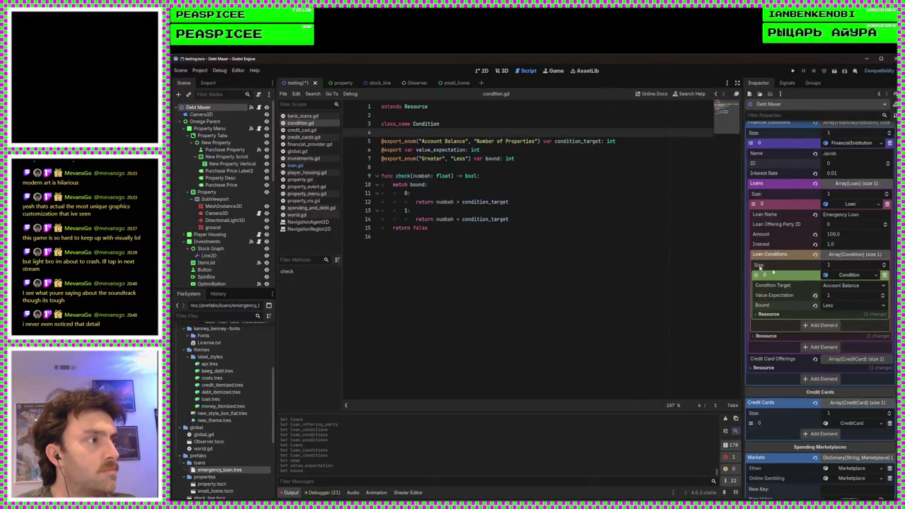
{"action": "left_click", "coordinate": [646, 257]}
{"action": "key", "text": "ctrl+s"}
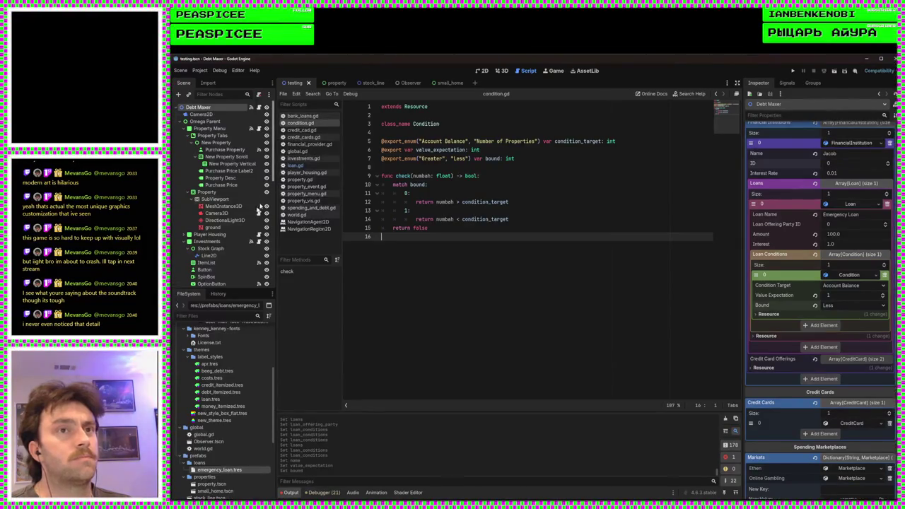
Step: Open the Bank Loans script and add a colon after the can_apply check on line 54
{"action": "scroll", "coordinate": [229, 224], "scroll_direction": "down", "scroll_amount": 1}
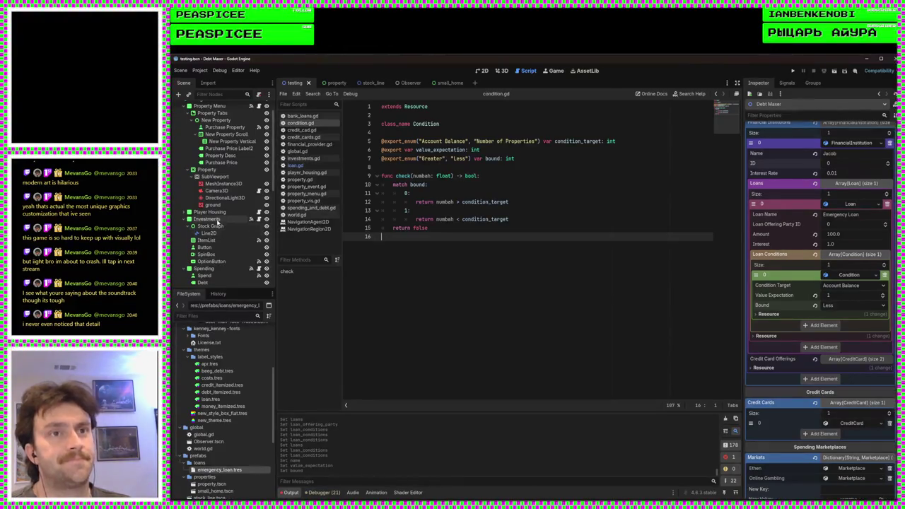
{"action": "scroll", "coordinate": [217, 238], "scroll_direction": "up", "scroll_amount": 1}
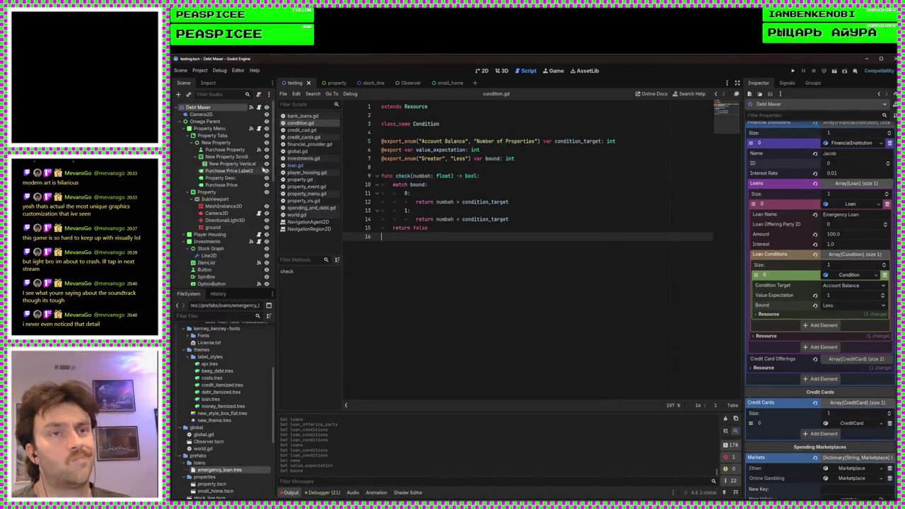
{"action": "scroll", "coordinate": [222, 251], "scroll_direction": "down", "scroll_amount": 3}
{"action": "scroll", "coordinate": [222, 251], "scroll_direction": "down", "scroll_amount": 8}
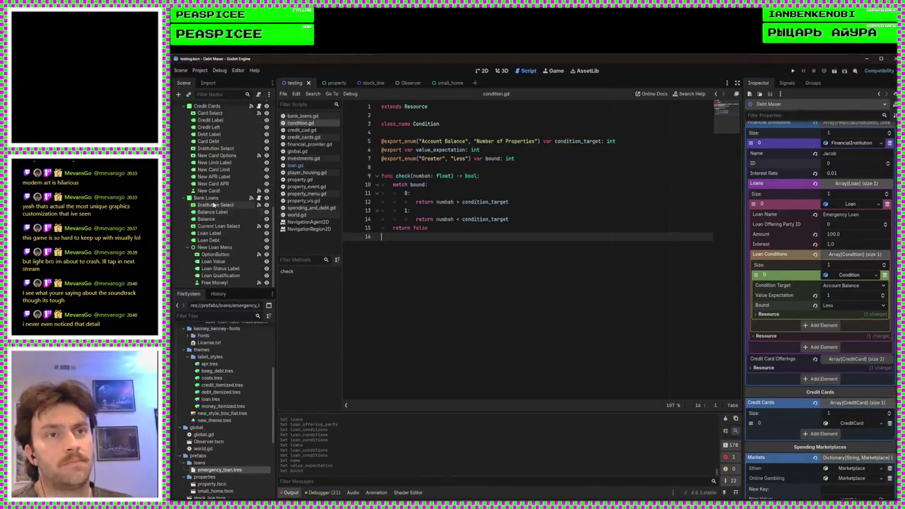
{"action": "left_click", "coordinate": [208, 198]}
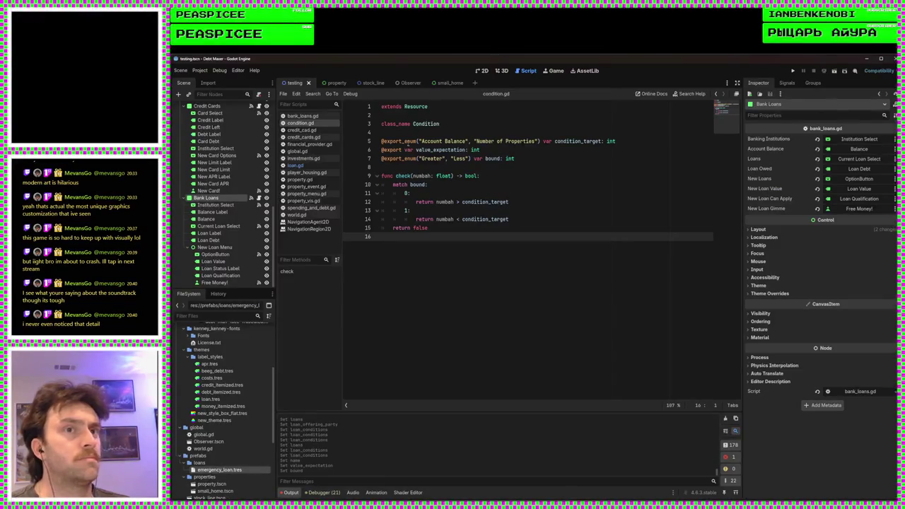
{"action": "scroll", "coordinate": [245, 200], "scroll_direction": "down", "scroll_amount": 1}
{"action": "left_click", "coordinate": [250, 196]}
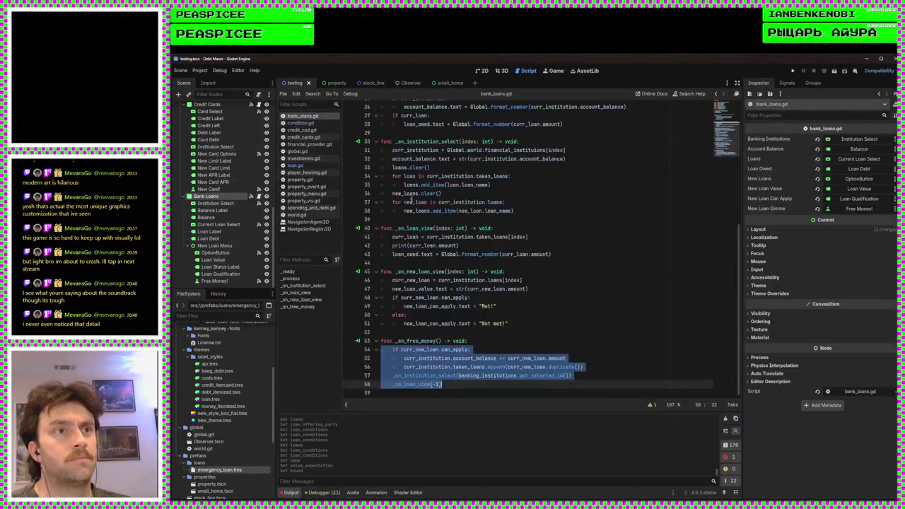
{"action": "left_click", "coordinate": [561, 350]}
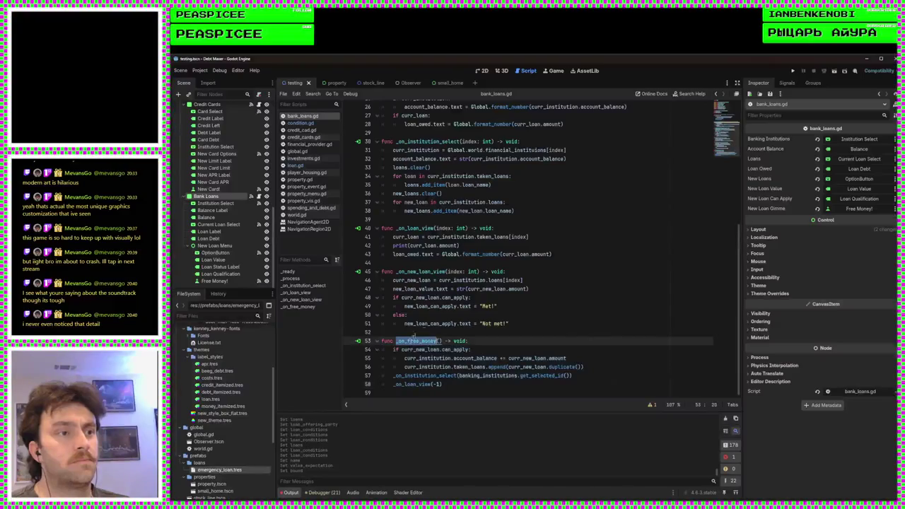
{"action": "double_click", "coordinate": [461, 349]}
{"action": "left_click", "coordinate": [468, 350]}
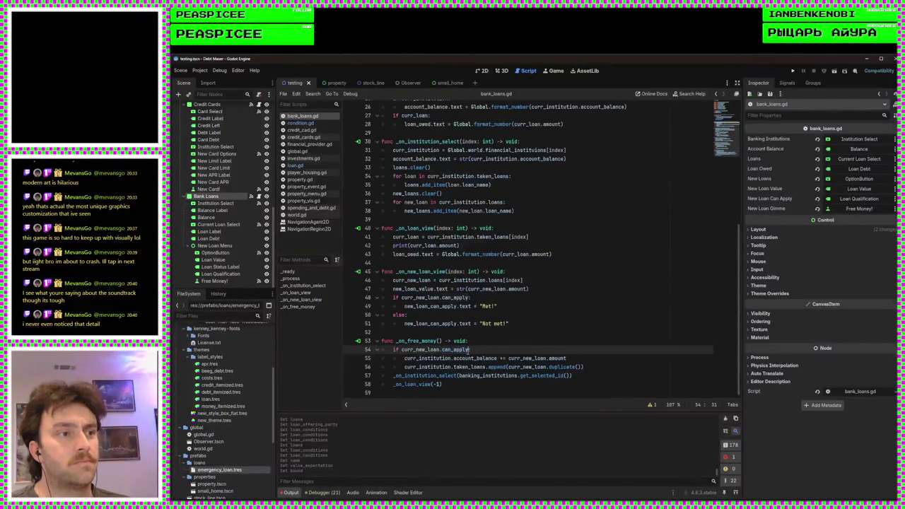
{"action": "type", "text": ":"}
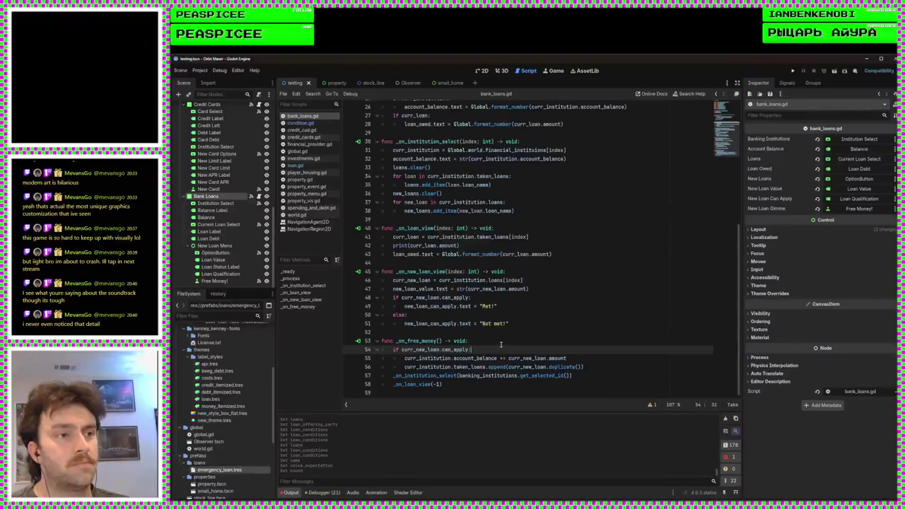
Step: Add an else: branch after the loan append line in _on_free_money
{"action": "left_click", "coordinate": [501, 343]}
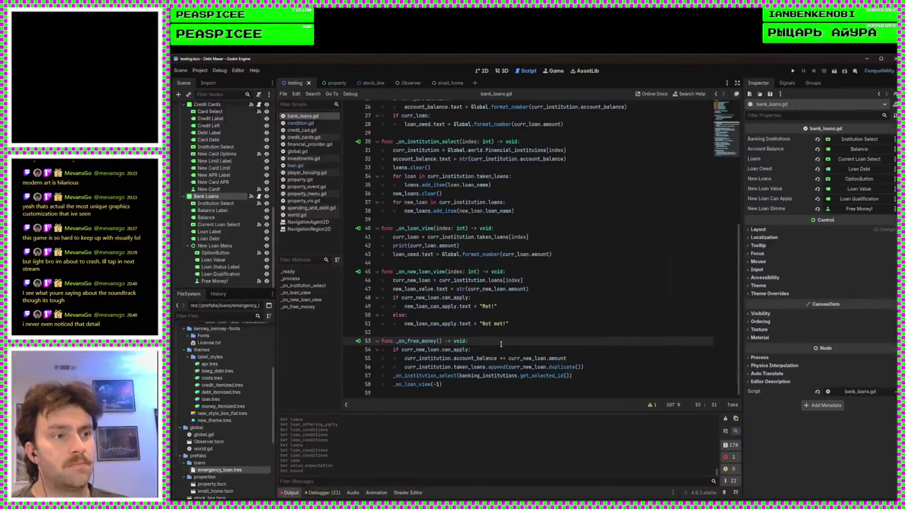
{"action": "left_click", "coordinate": [599, 366]}
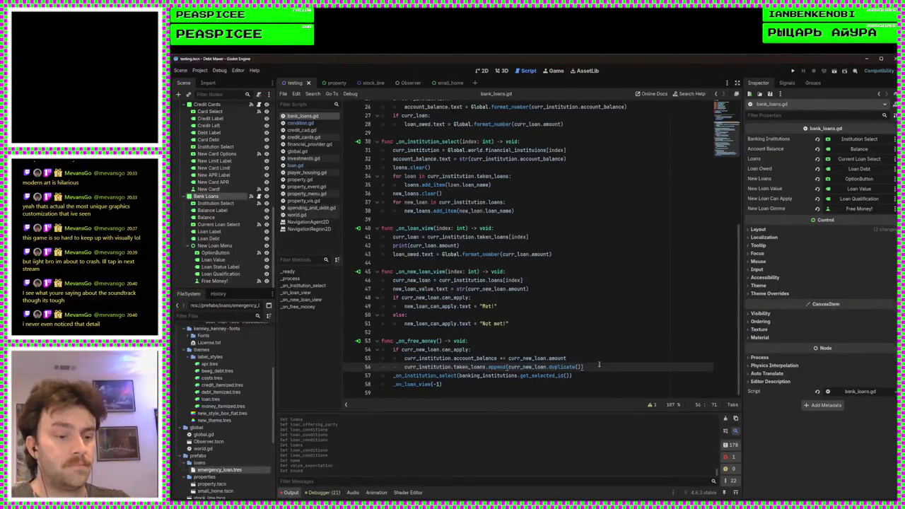
{"action": "key", "text": "Return"}
{"action": "type", "text": "else:"}
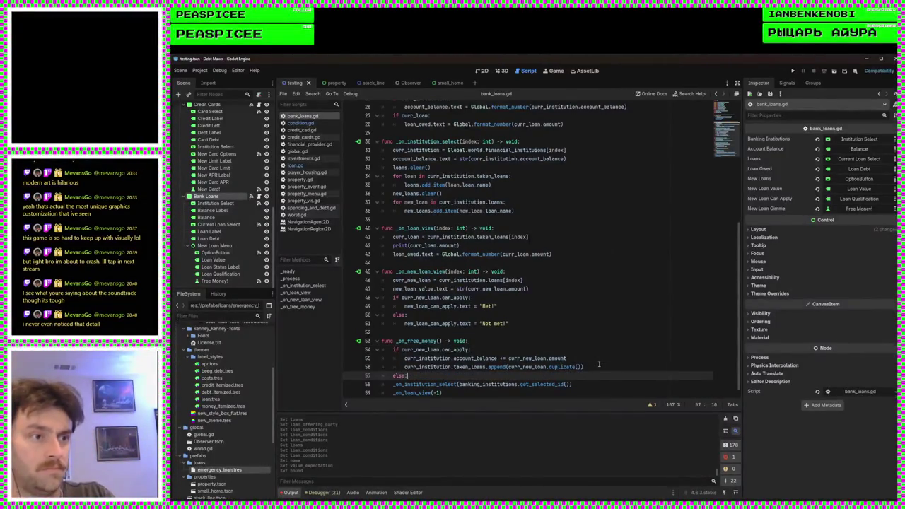
{"action": "key", "text": "Return"}
{"action": "scroll", "coordinate": [552, 332], "scroll_direction": "down", "scroll_amount": 1}
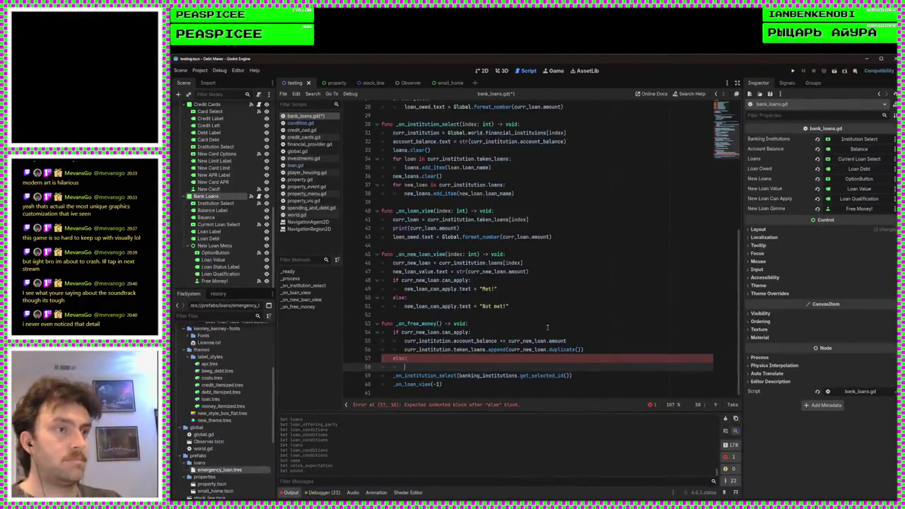
Step: Delete the leftover else line from _on_free_money and save bank_loans.gd
{"action": "left_click_drag", "start_coordinate": [436, 365], "coordinate": [605, 353]}
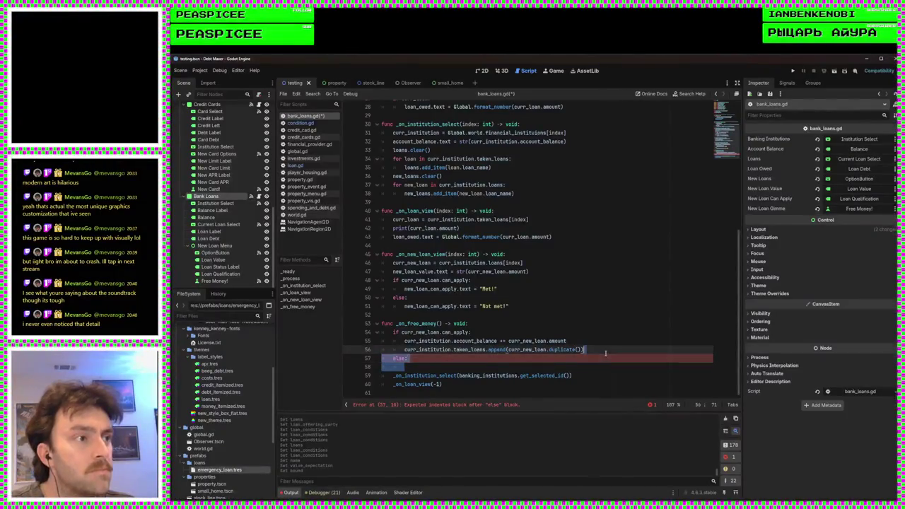
{"action": "key", "text": "BackSpace"}
{"action": "left_click", "coordinate": [525, 290]}
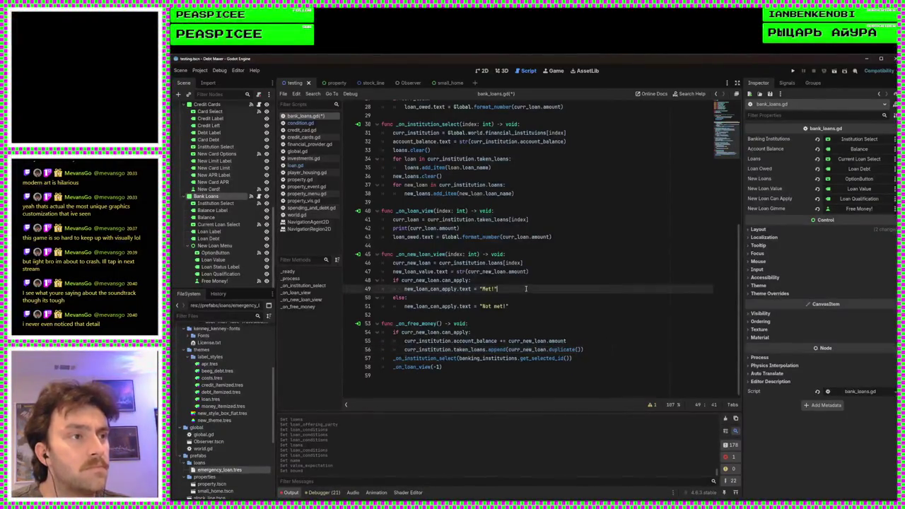
{"action": "key", "text": "ctrl+s"}
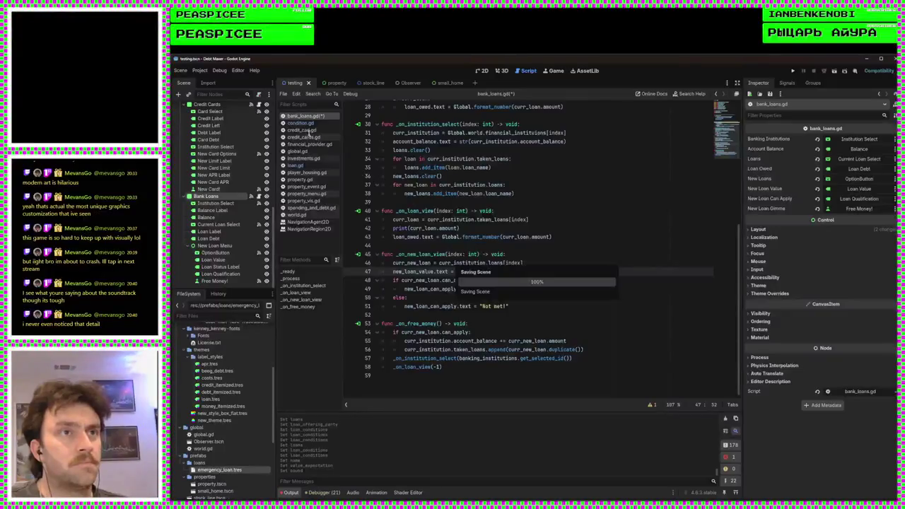
{"action": "key", "text": "alt+Left"}
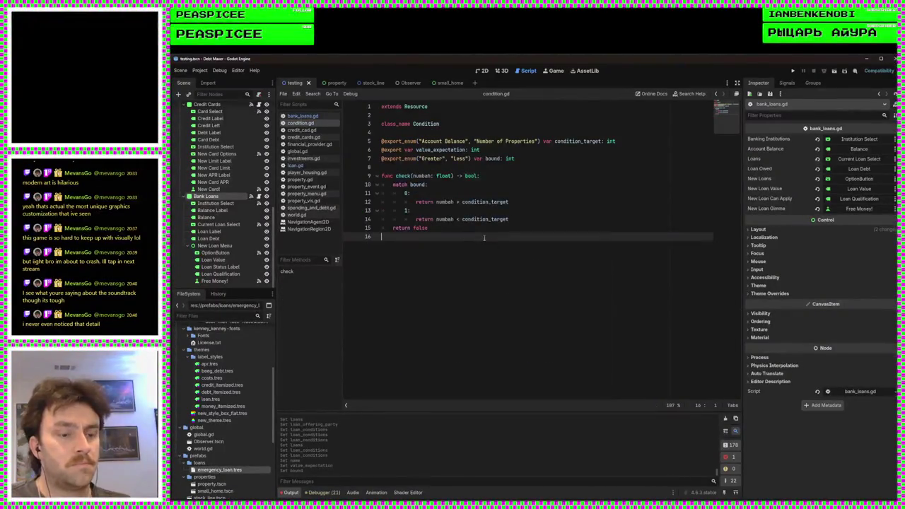
Step: Discard a stray func line, then open loan.gd and replace check_applicable's void return type
{"action": "key", "text": "Return"}
{"action": "type", "text": "func"}
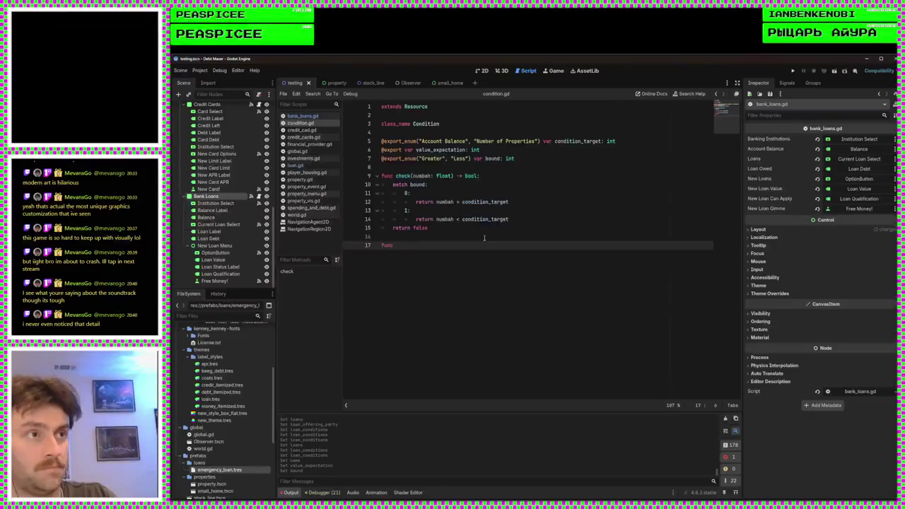
{"action": "key", "text": "BackSpace"}
{"action": "key", "text": "BackSpace"}
{"action": "key", "text": "BackSpace"}
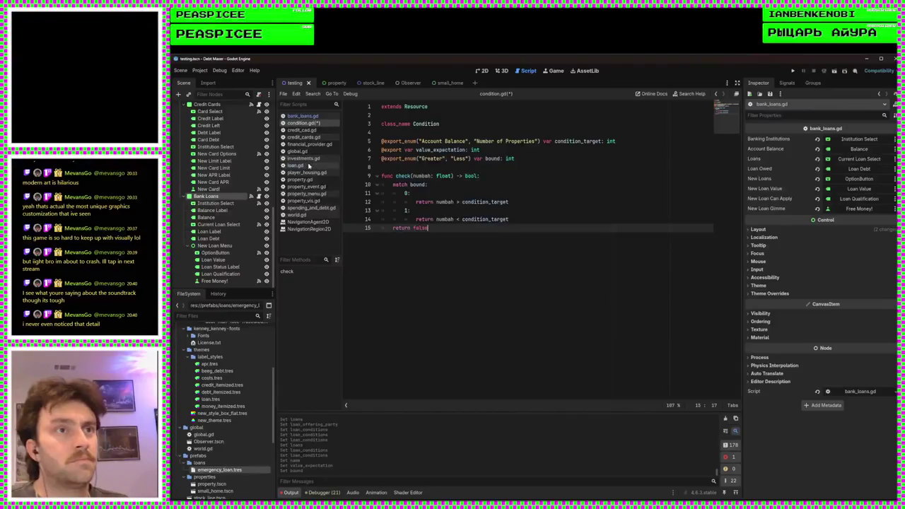
{"action": "left_click", "coordinate": [294, 165]}
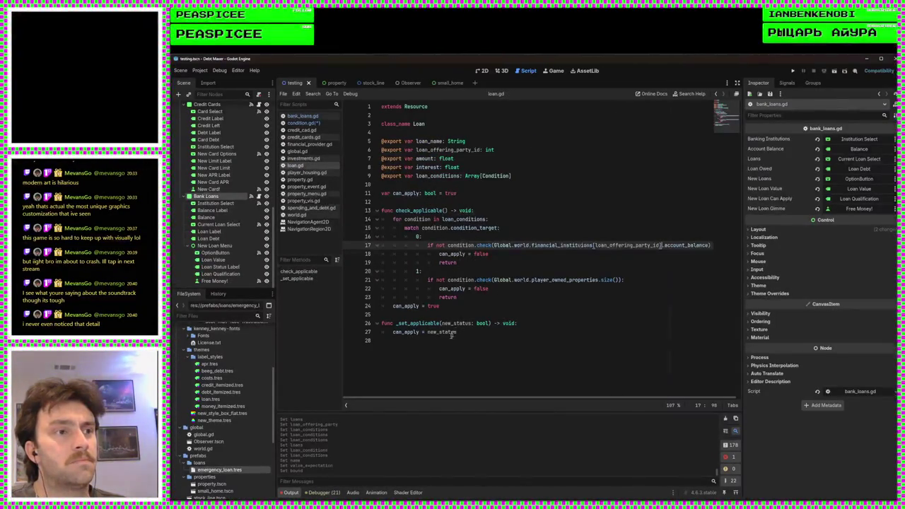
{"action": "left_click", "coordinate": [439, 354]}
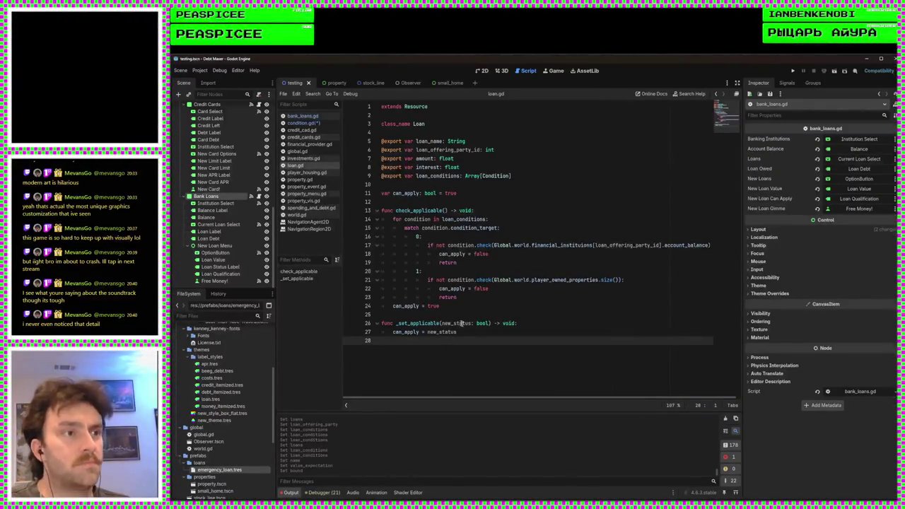
{"action": "double_click", "coordinate": [467, 211]}
{"action": "type", "text": "boolean"}
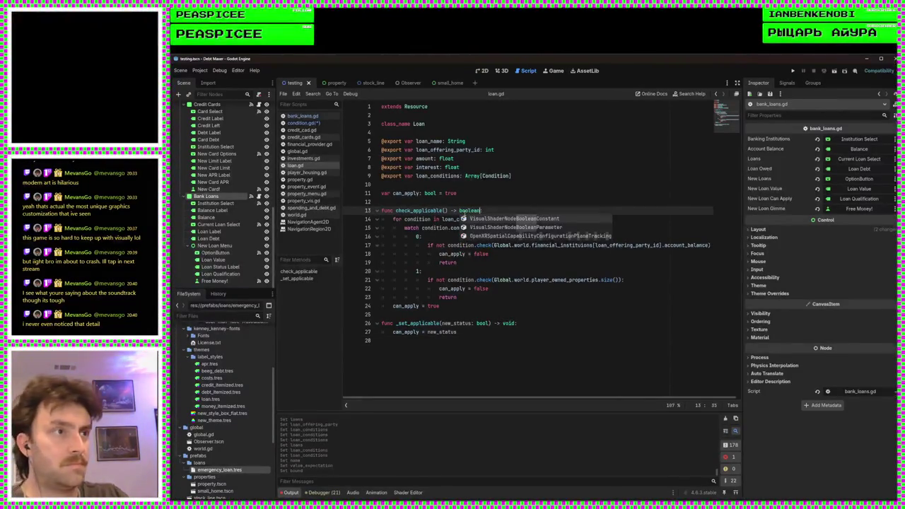
{"action": "left_click", "coordinate": [476, 201]}
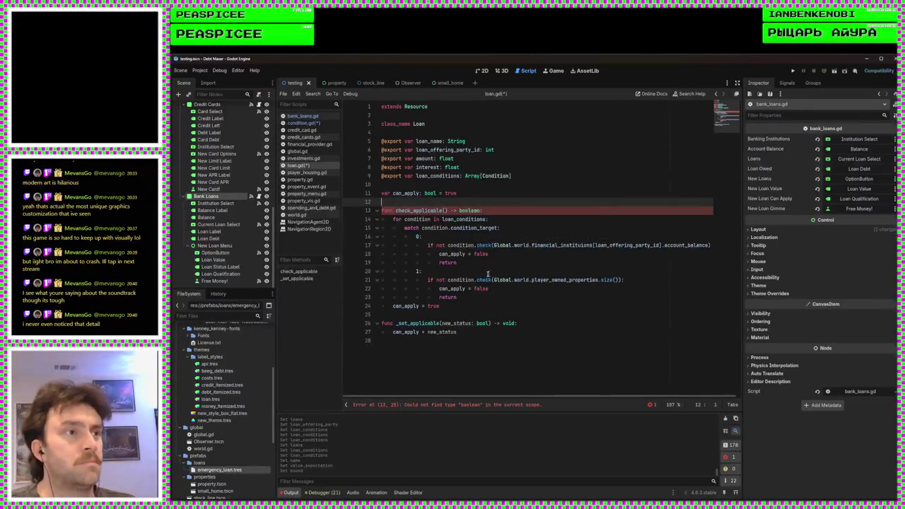
Step: Return false in the account-balance and property-count branches, and return true after can_apply = true
{"action": "left_click", "coordinate": [461, 263]}
{"action": "type", "text": "false"}
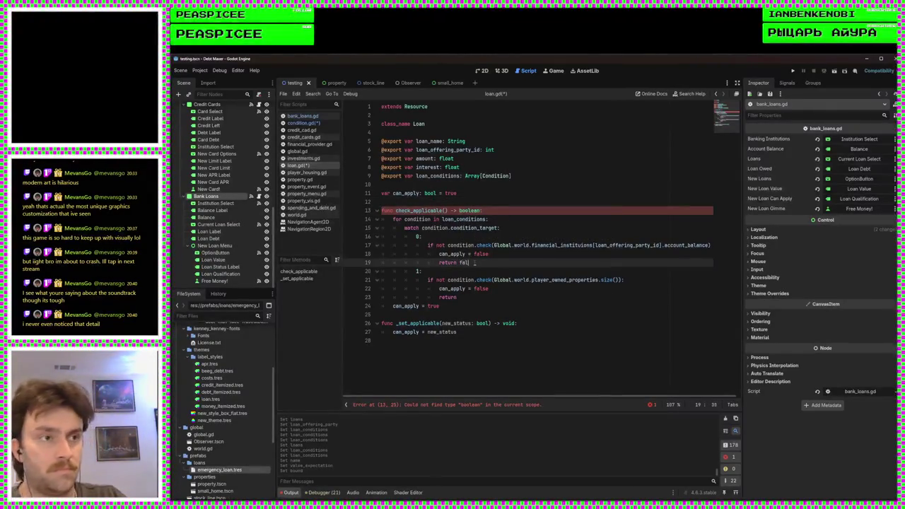
{"action": "left_click", "coordinate": [481, 298]}
{"action": "type", "text": "false"}
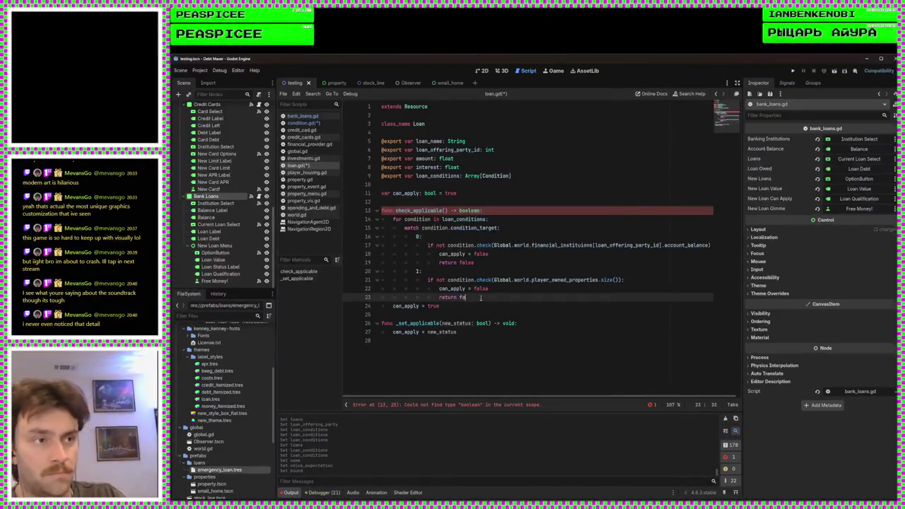
{"action": "left_click", "coordinate": [442, 306]}
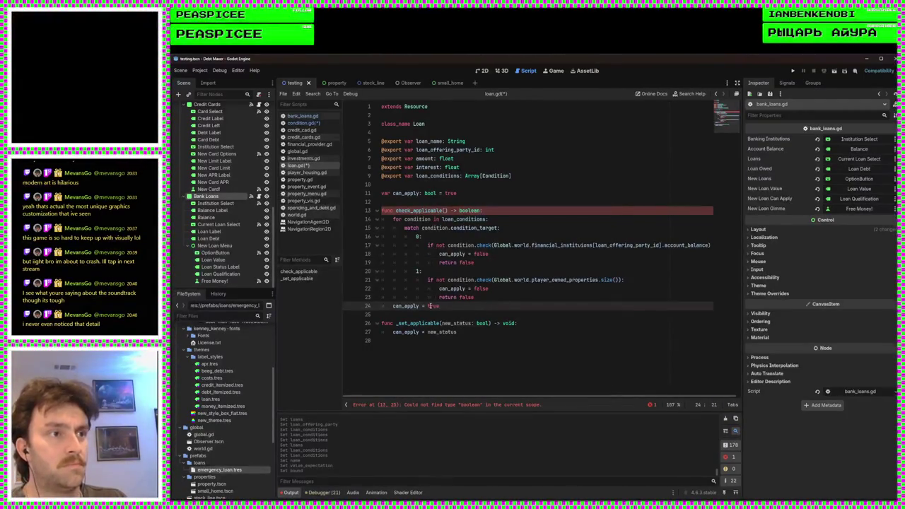
{"action": "key", "text": "Return"}
{"action": "type", "text": "return true"}
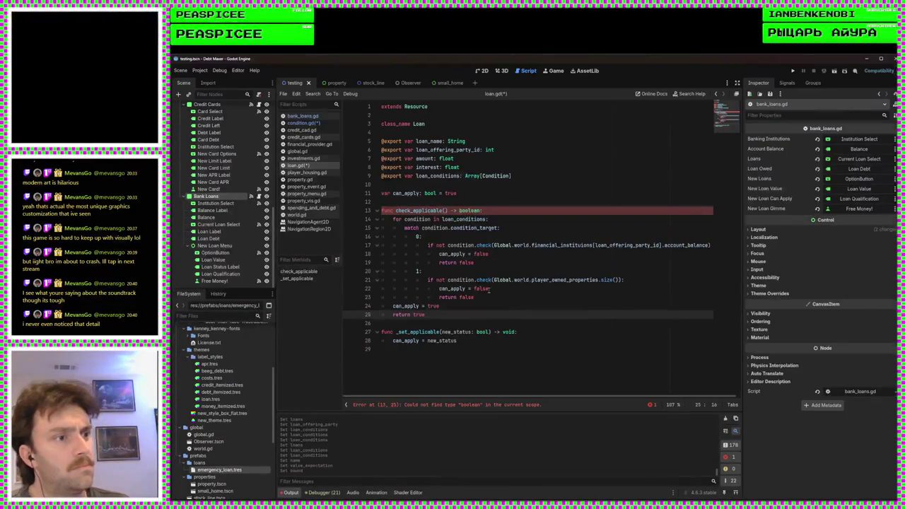
Step: Correct the return type to bool, delete the _set_applicable function, and save loan.gd
{"action": "left_click", "coordinate": [482, 210]}
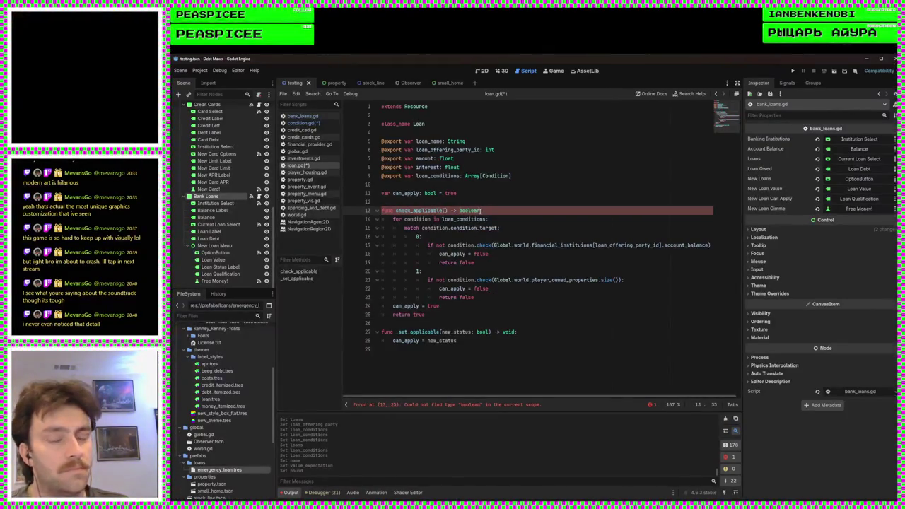
{"action": "key", "text": "BackSpace"}
{"action": "key", "text": "BackSpace"}
{"action": "key", "text": "BackSpace"}
{"action": "type", "text": ":"}
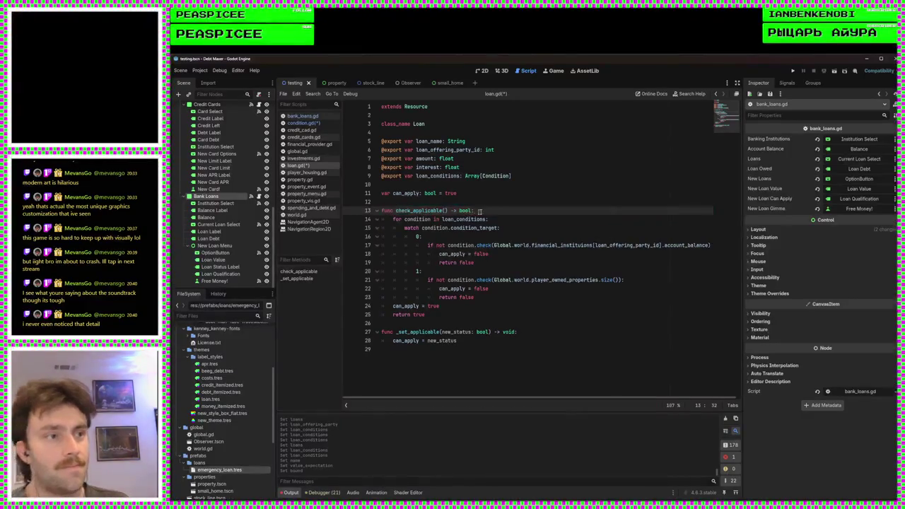
{"action": "left_click", "coordinate": [457, 325]}
{"action": "left_click_drag", "start_coordinate": [443, 363], "coordinate": [379, 324]}
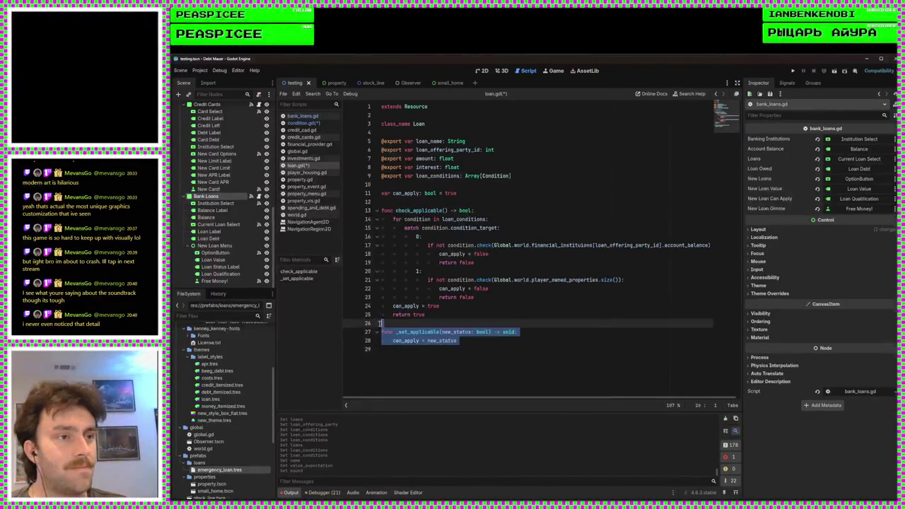
{"action": "key", "text": "BackSpace"}
{"action": "key", "text": "ctrl+s"}
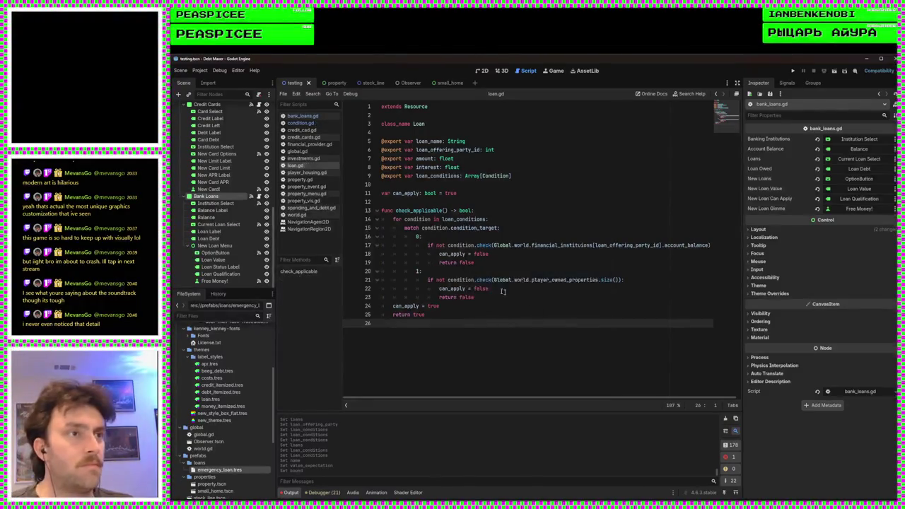
Step: Copy check_applicable from loan.gd and use check_applicable() in place of can_apply in the new-loan view check
{"action": "left_click", "coordinate": [319, 115]}
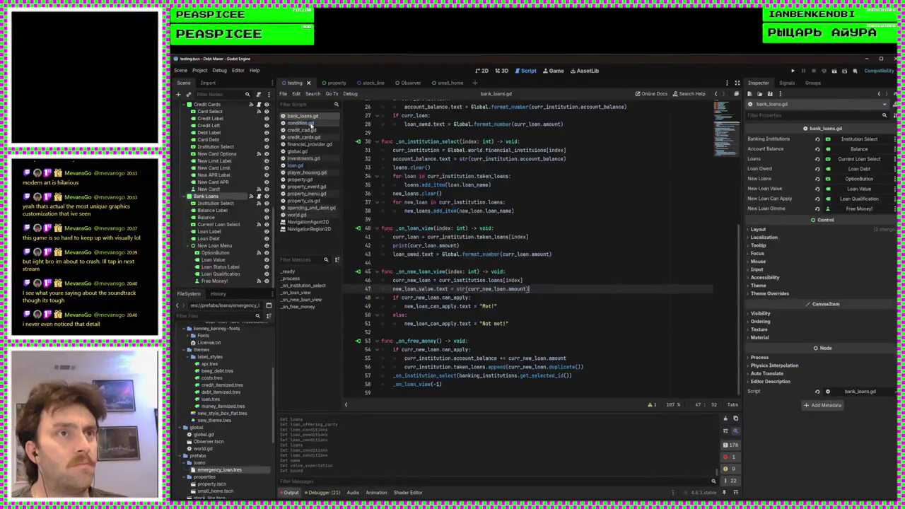
{"action": "left_click", "coordinate": [296, 165]}
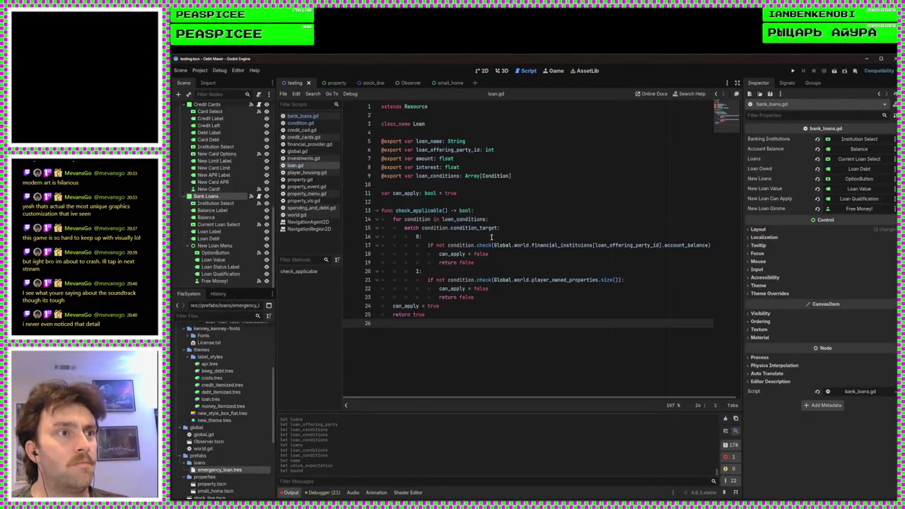
{"action": "double_click", "coordinate": [407, 211]}
{"action": "key", "text": "ctrl+c"}
{"action": "left_click", "coordinate": [302, 116]}
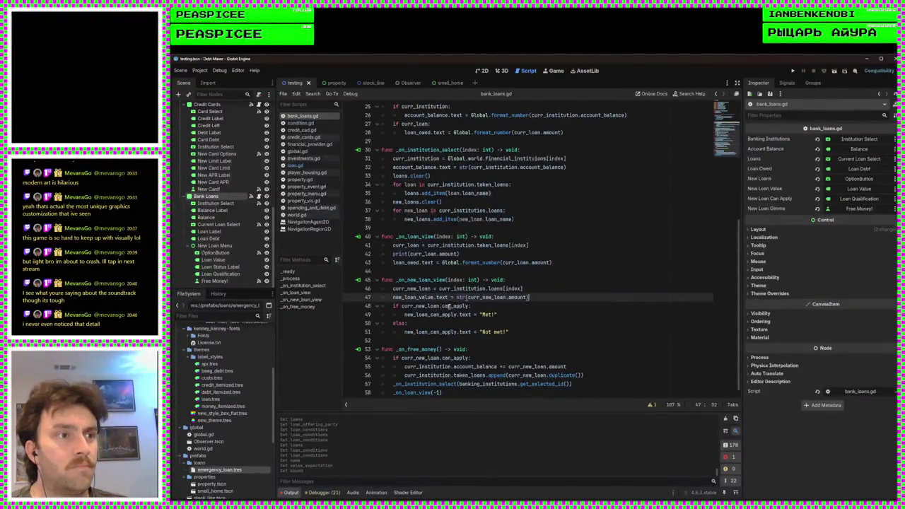
{"action": "double_click", "coordinate": [451, 306]}
{"action": "key", "text": "ctrl+v"}
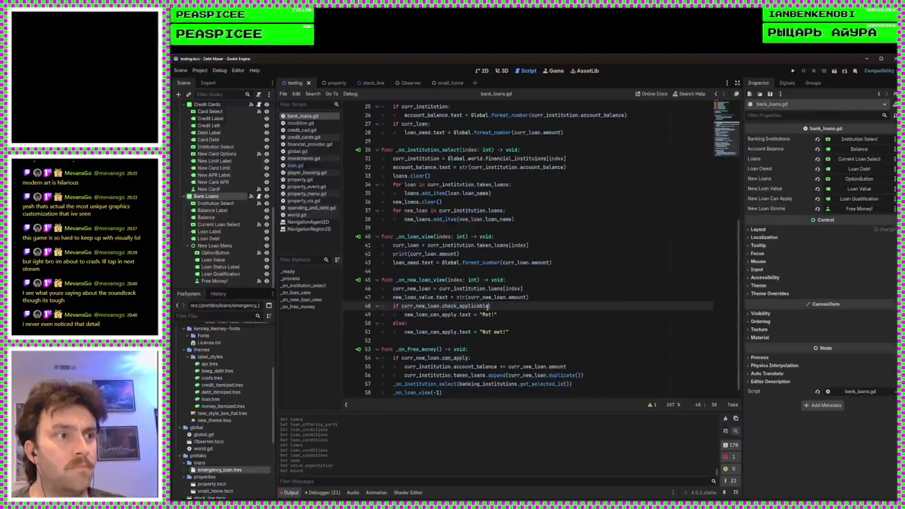
{"action": "type", "text": "()"}
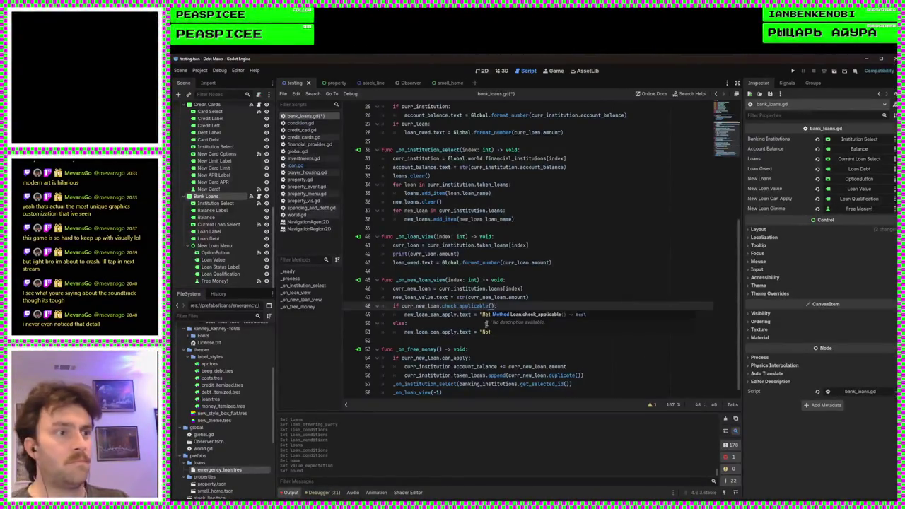
Step: Replace can_apply with check_applicable() in the free-money check, save bank_loans.gd, and launch the game
{"action": "double_click", "coordinate": [455, 359]}
{"action": "key", "text": "ctrl+v"}
{"action": "type", "text": "()"}
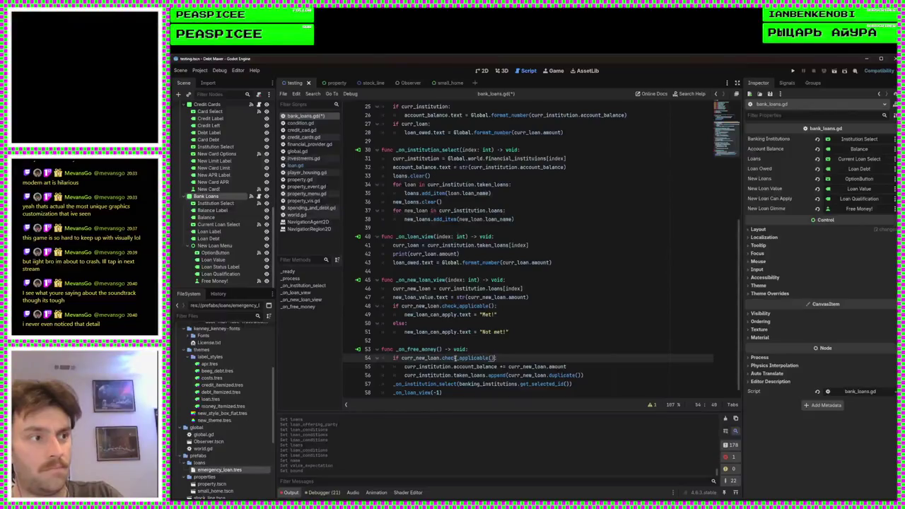
{"action": "key", "text": "ctrl+s"}
{"action": "scroll", "coordinate": [454, 359], "scroll_direction": "down", "scroll_amount": 1}
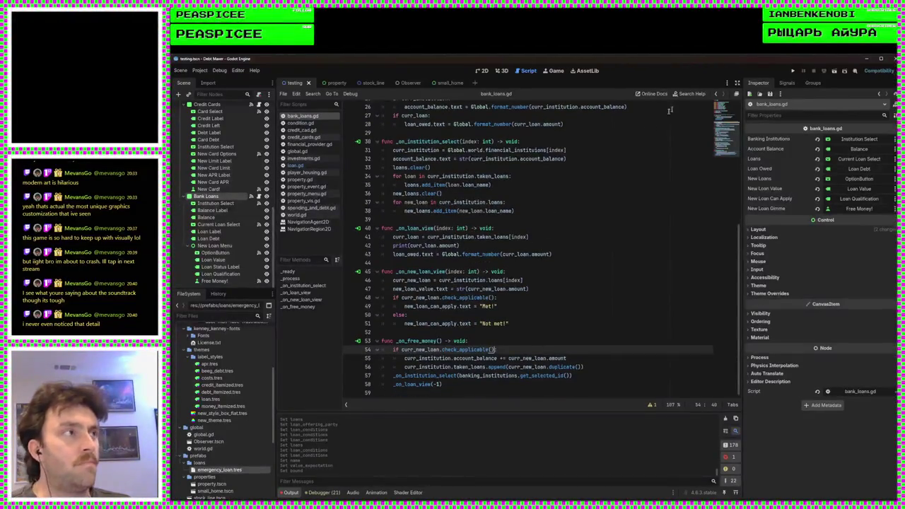
{"action": "left_click", "coordinate": [792, 71]}
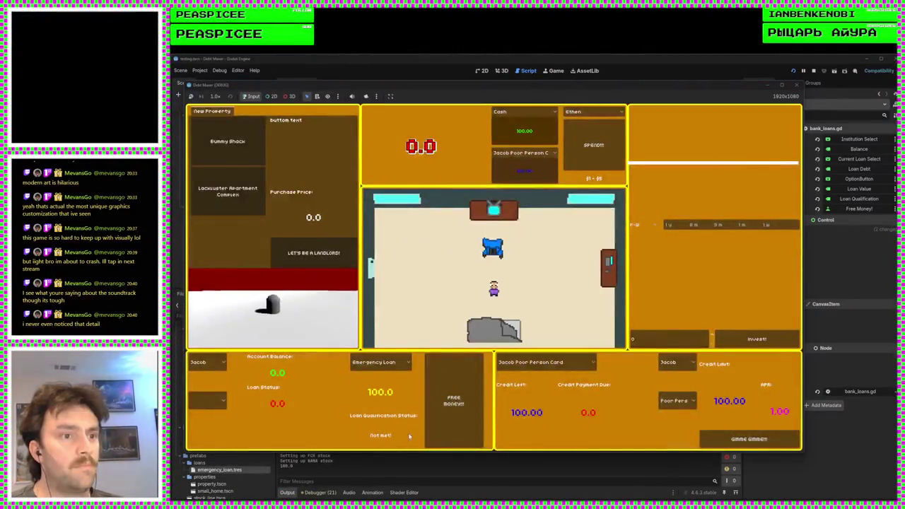
Step: Request the Emergency Loan money in-game and trace the index -1 error to _on_loan_view
{"action": "left_click", "coordinate": [437, 410]}
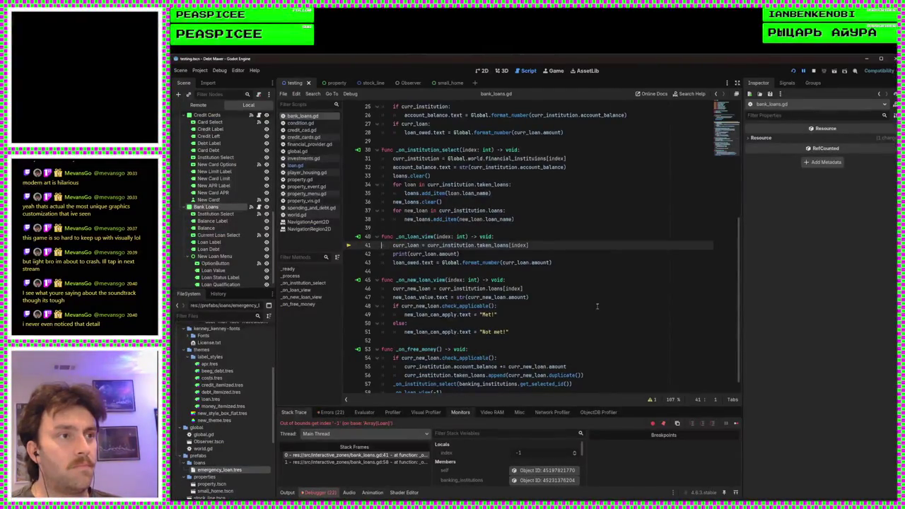
{"action": "left_click", "coordinate": [552, 271]}
{"action": "left_click", "coordinate": [571, 256]}
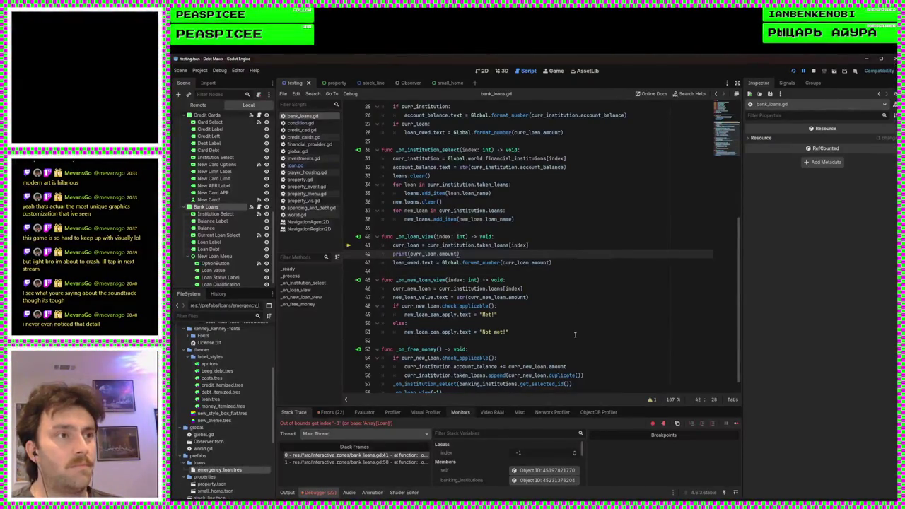
{"action": "scroll", "coordinate": [495, 240], "scroll_direction": "down", "scroll_amount": 1}
{"action": "double_click", "coordinate": [424, 223]}
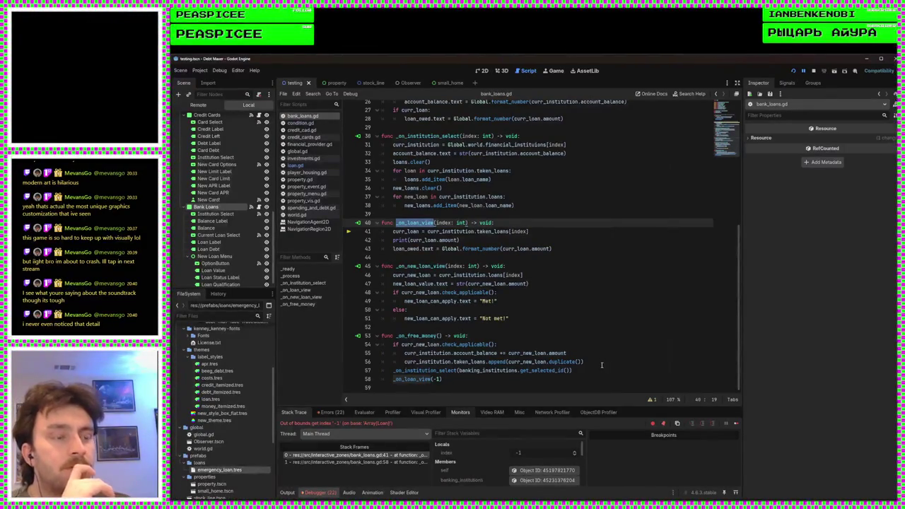
Step: Add an else branch with return on its own line in _on_free_money and save
{"action": "left_click", "coordinate": [602, 365]}
{"action": "key", "text": "Return"}
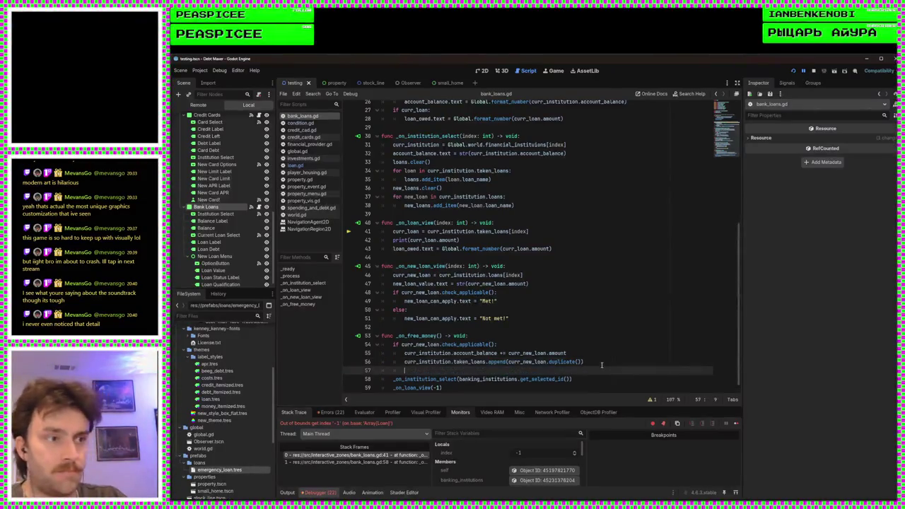
{"action": "type", "text": "else: return"}
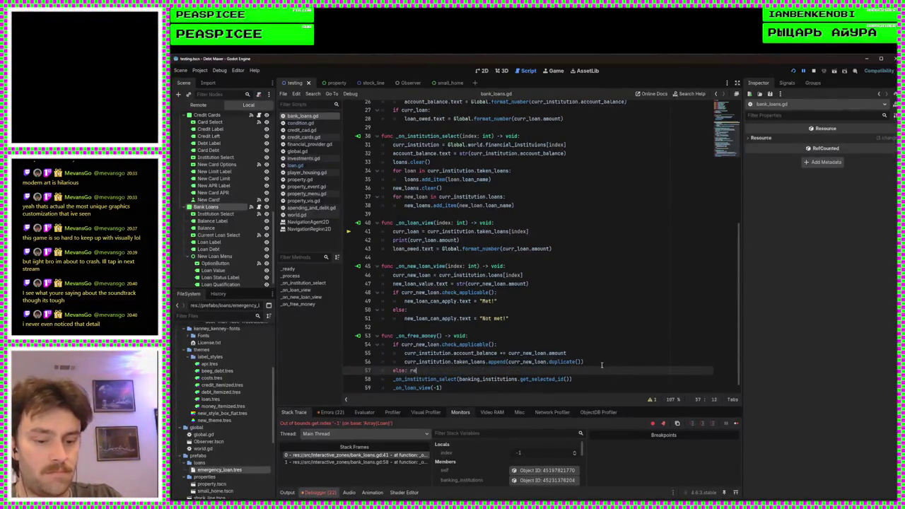
{"action": "key", "text": "BackSpace"}
{"action": "key", "text": "BackSpace"}
{"action": "key", "text": "BackSpace"}
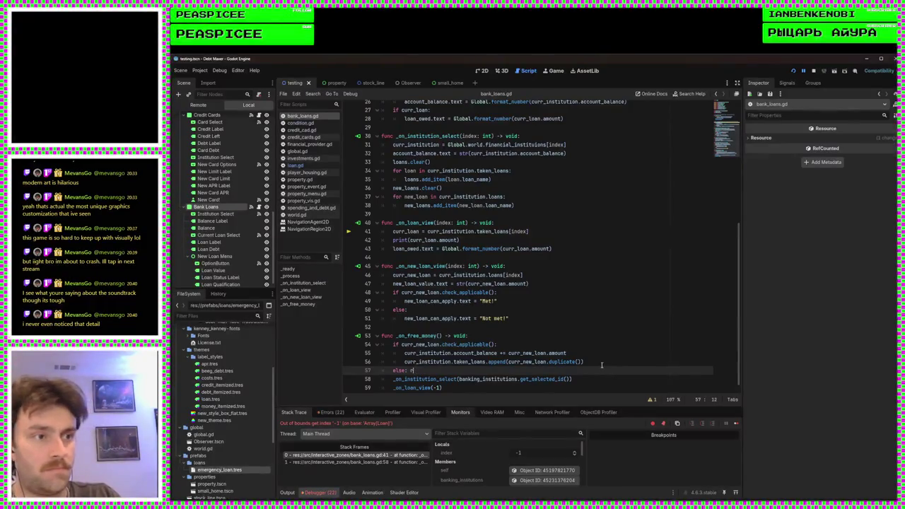
{"action": "key", "text": "Return"}
{"action": "type", "text": "return"}
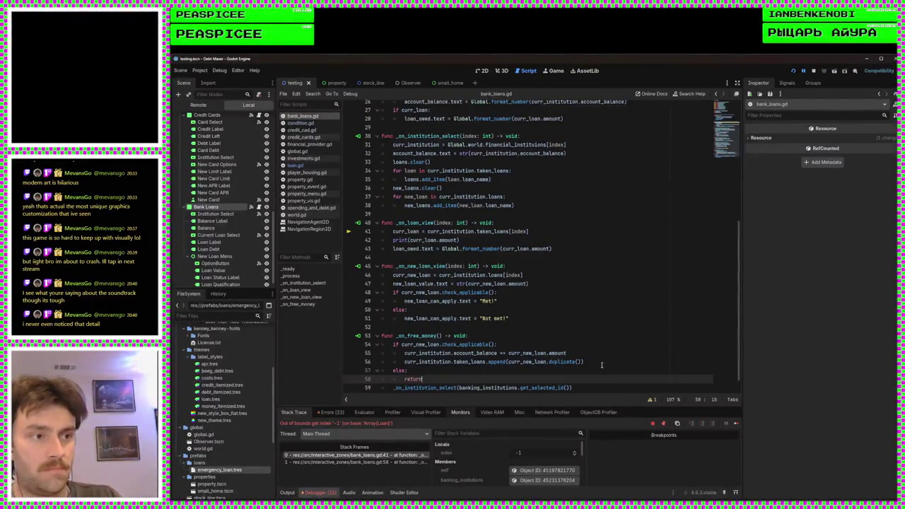
{"action": "key", "text": "ctrl+s"}
Step: Run the game to test the loan, then close it and return to bank_loans.gd
{"action": "key", "text": "F5"}
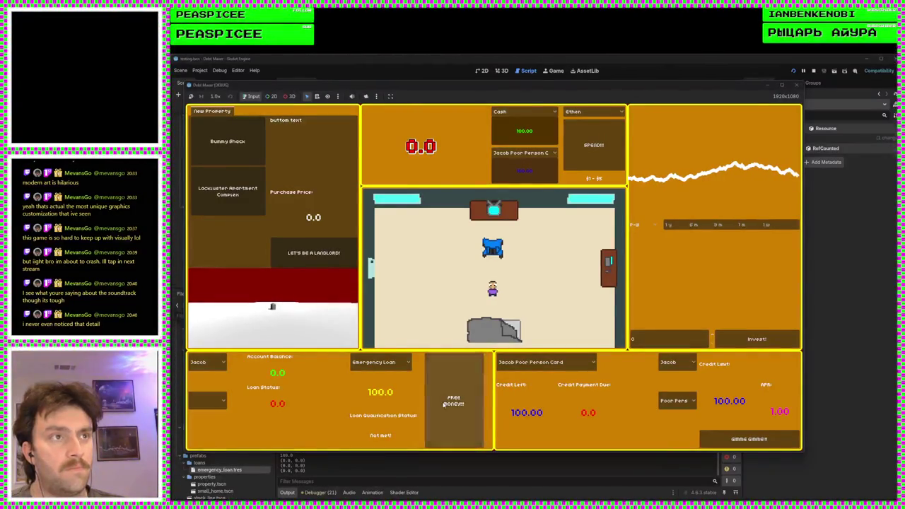
{"action": "left_click", "coordinate": [795, 84]}
{"action": "left_click", "coordinate": [549, 259]}
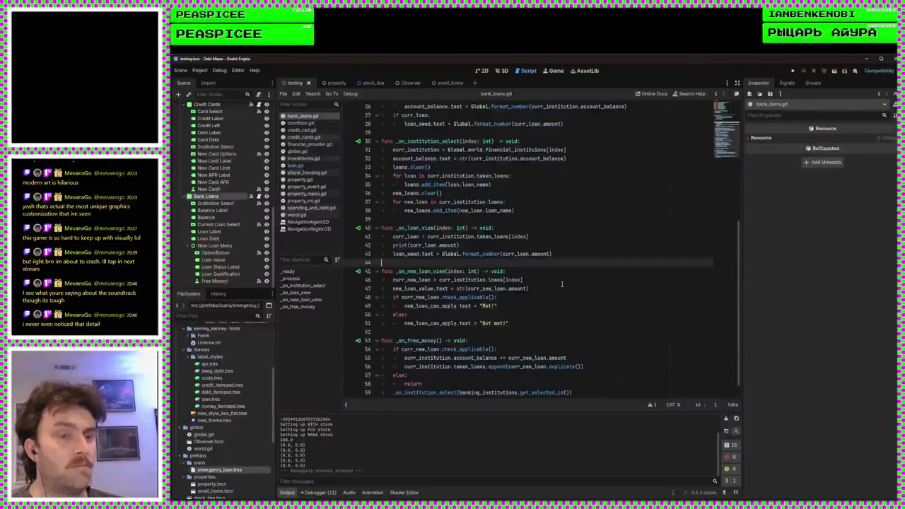
{"action": "scroll", "coordinate": [537, 320], "scroll_direction": "down", "scroll_amount": 1}
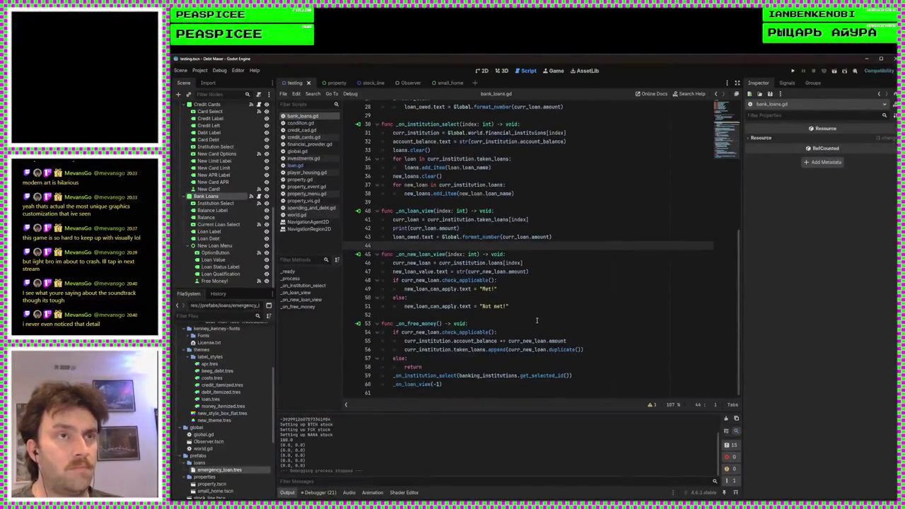
{"action": "left_click", "coordinate": [478, 71]}
{"action": "left_click", "coordinate": [525, 71]}
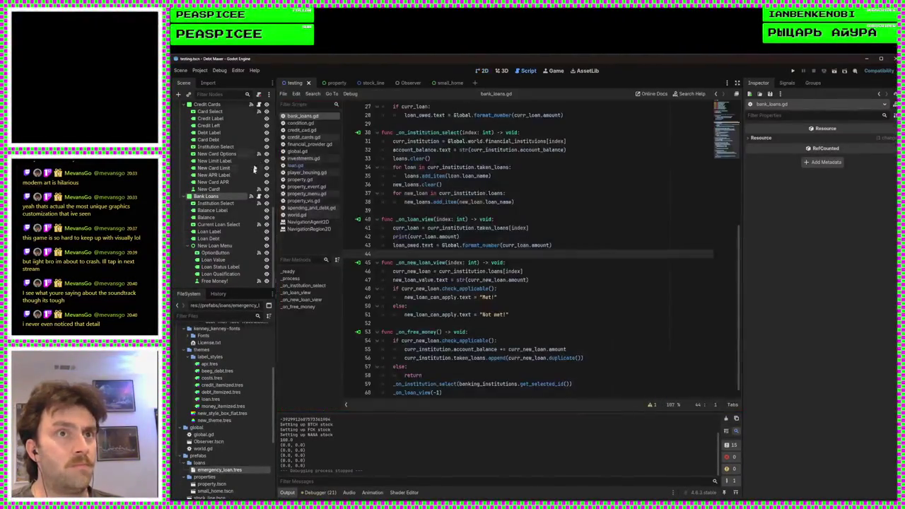
Step: Jump to check_applicable in loan.gd, inspect its check calls, then open condition.gd
{"action": "left_click", "coordinate": [475, 288], "text": "ctrl"}
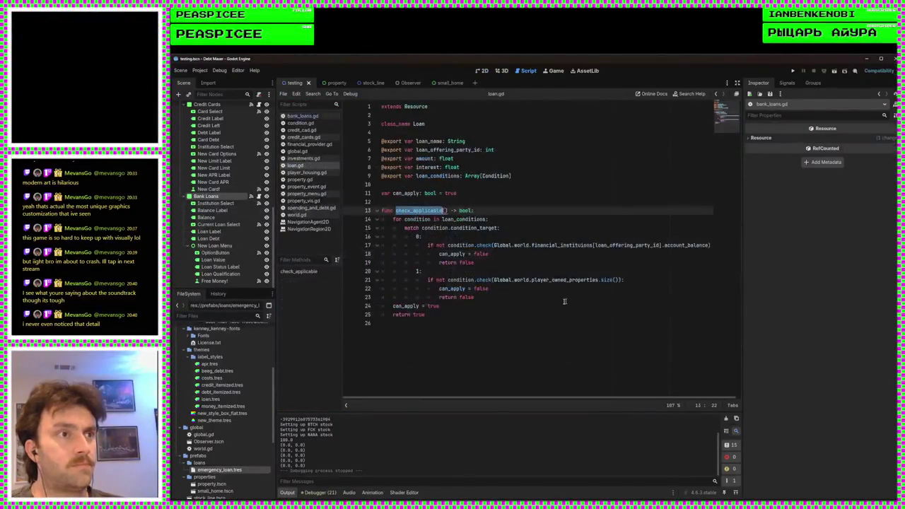
{"action": "left_click", "coordinate": [511, 312]}
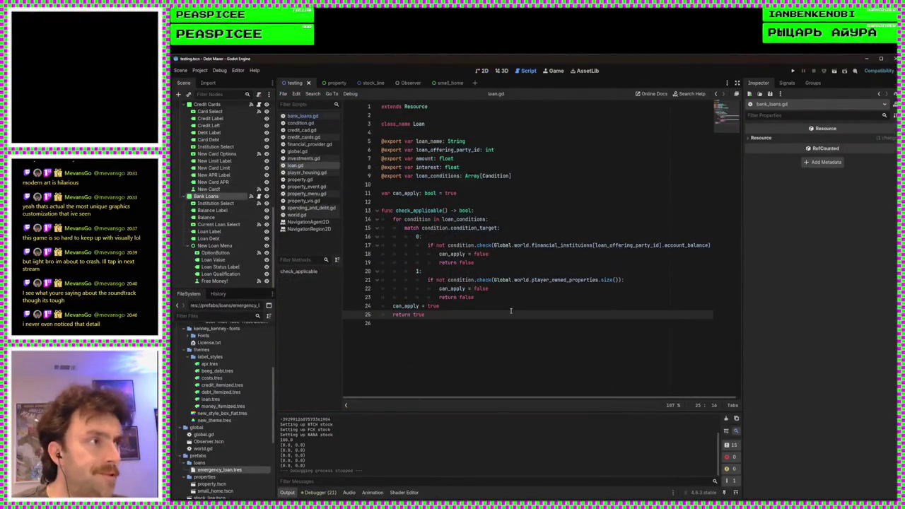
{"action": "scroll", "coordinate": [543, 397], "scroll_direction": "right", "scroll_amount": 1}
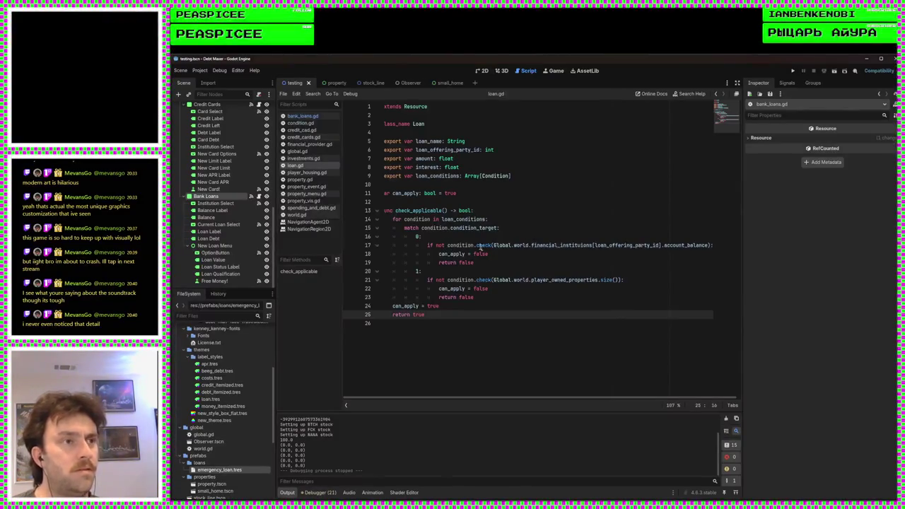
{"action": "double_click", "coordinate": [485, 245]}
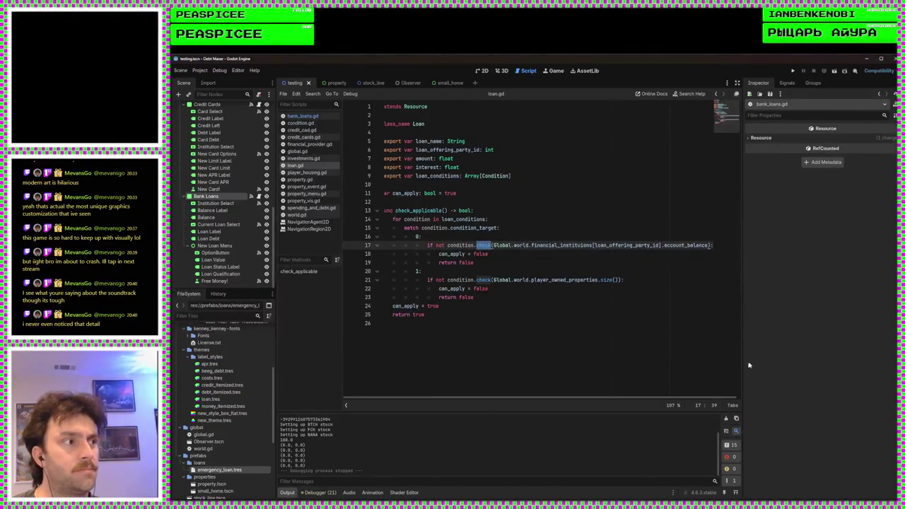
{"action": "left_click_drag", "start_coordinate": [742, 363], "coordinate": [763, 363]}
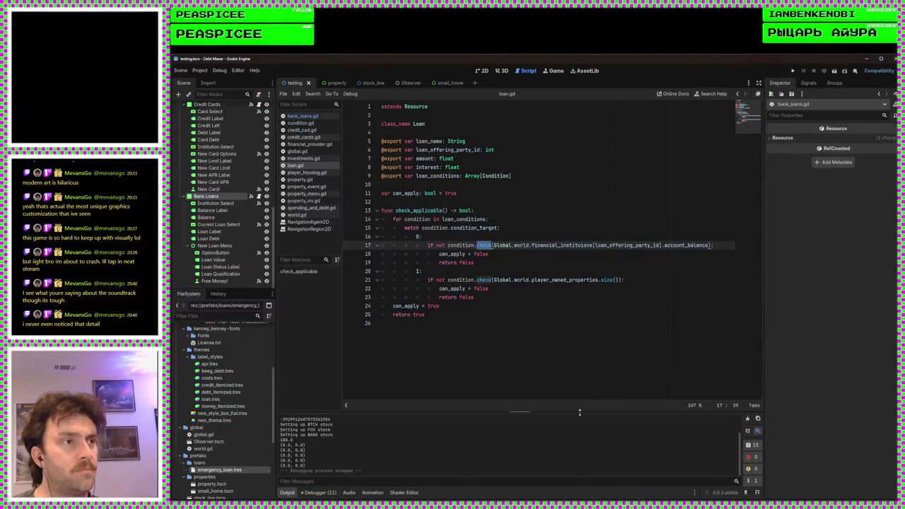
{"action": "left_click", "coordinate": [565, 366]}
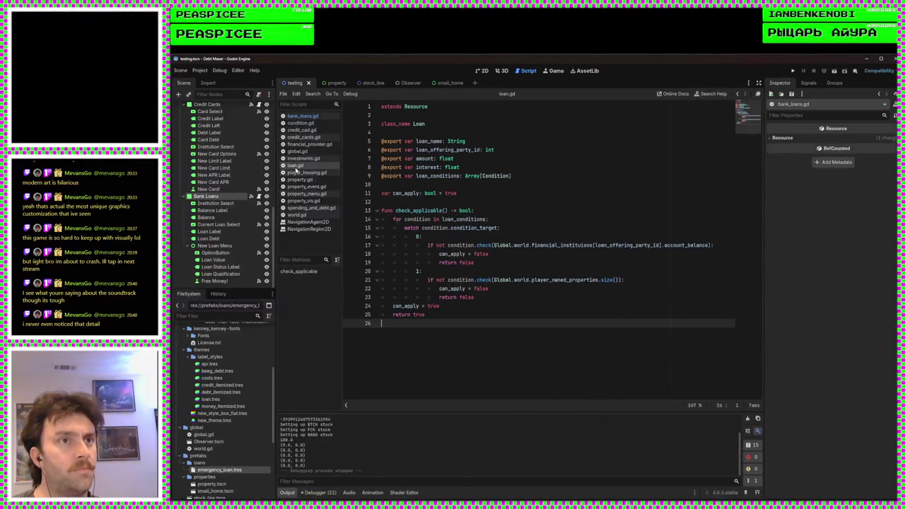
{"action": "left_click", "coordinate": [305, 126]}
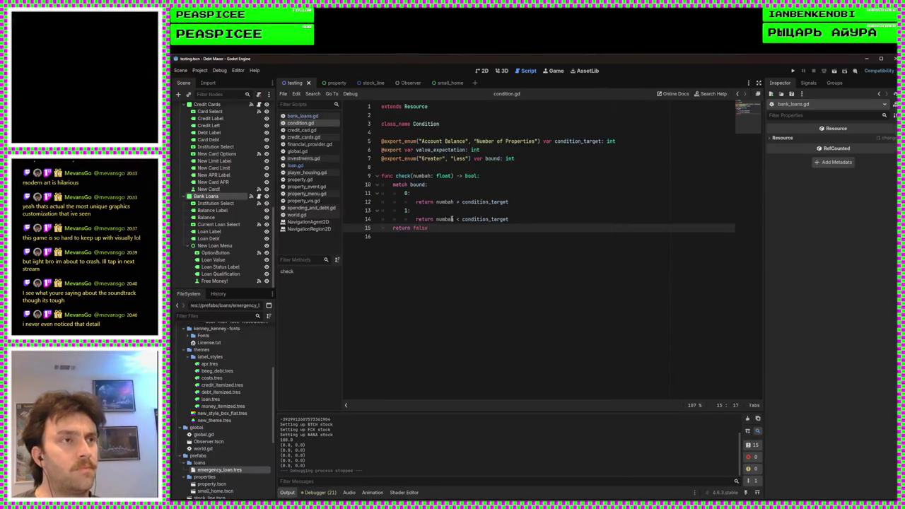
Step: Select Debt Maxer and expand Financial Institutions, Emergency Loan, and its Condition in the Inspector
{"action": "scroll", "coordinate": [210, 126], "scroll_direction": "up", "scroll_amount": 5}
{"action": "scroll", "coordinate": [210, 126], "scroll_direction": "up", "scroll_amount": 5}
{"action": "left_click", "coordinate": [198, 106]}
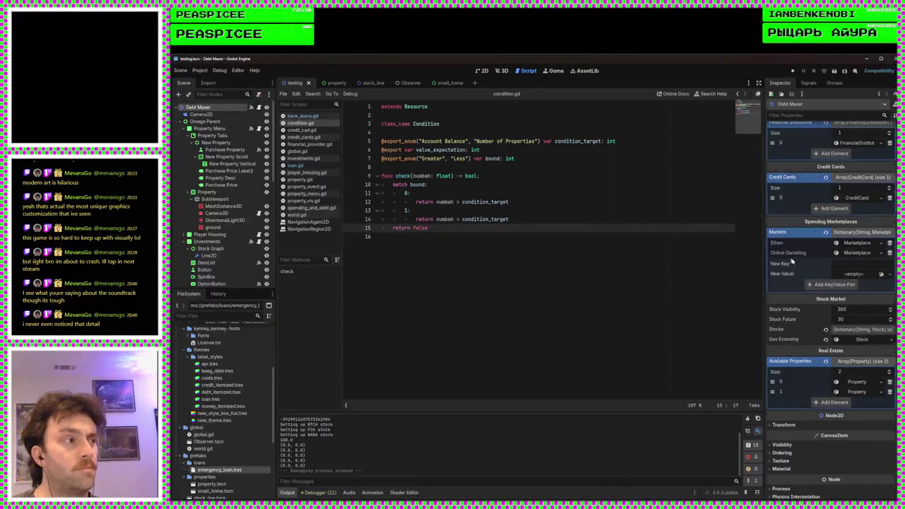
{"action": "scroll", "coordinate": [819, 258], "scroll_direction": "up", "scroll_amount": 2}
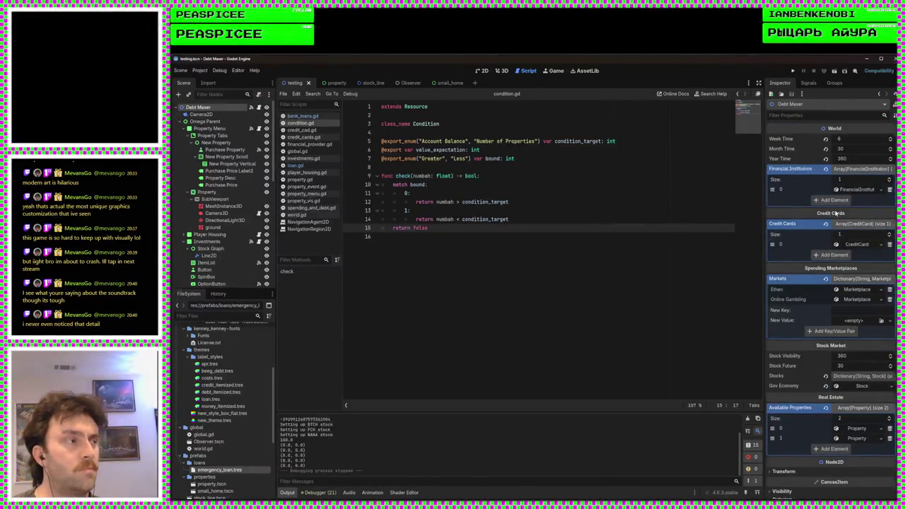
{"action": "left_click", "coordinate": [835, 189]}
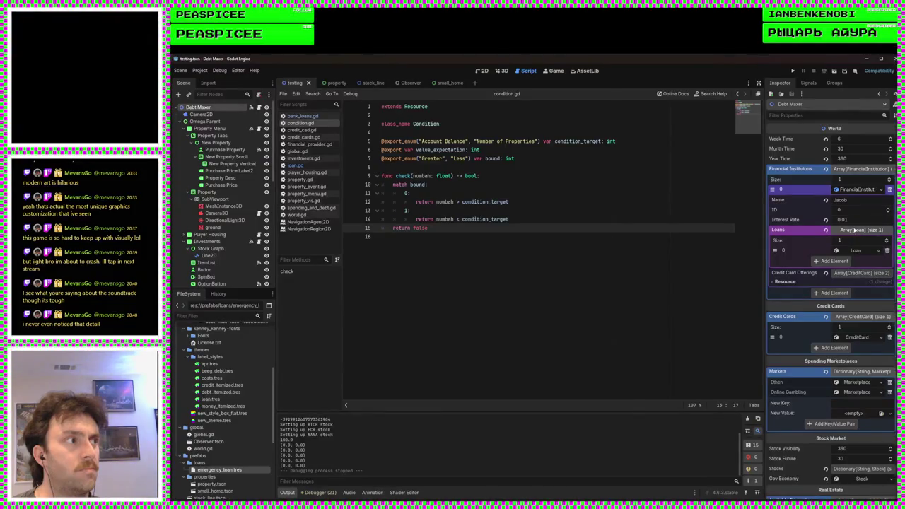
{"action": "left_click", "coordinate": [853, 250]}
{"action": "left_click", "coordinate": [854, 322]}
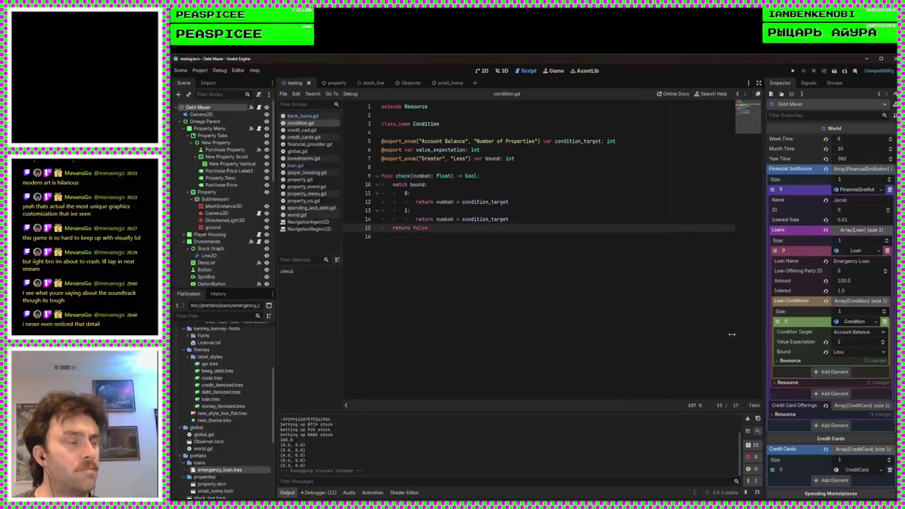
{"action": "left_click", "coordinate": [557, 301]}
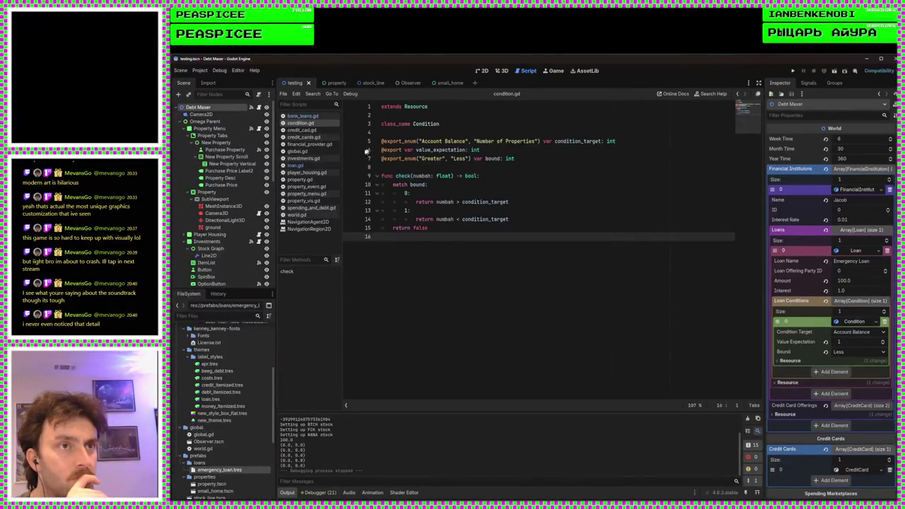
Step: Append -1 to loan_offering_party_id on line 17 of loan.gd and run the game
{"action": "left_click", "coordinate": [320, 167]}
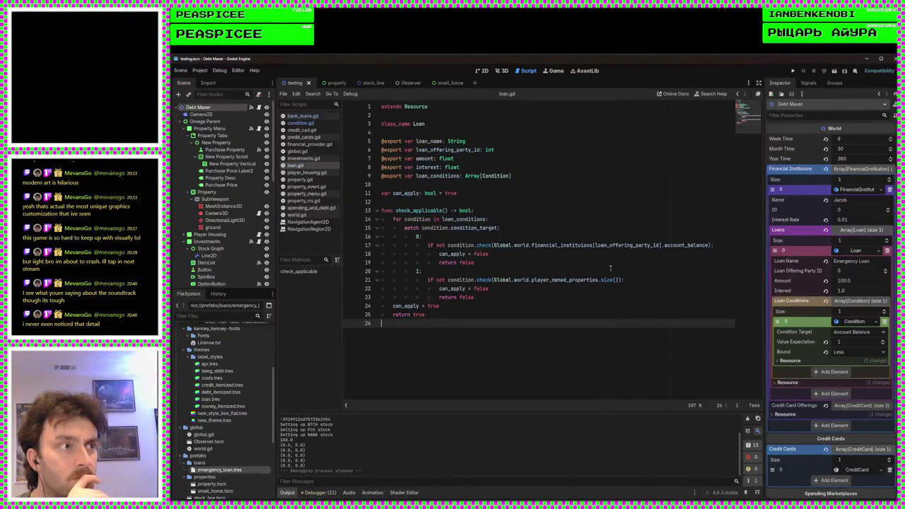
{"action": "left_click", "coordinate": [300, 123]}
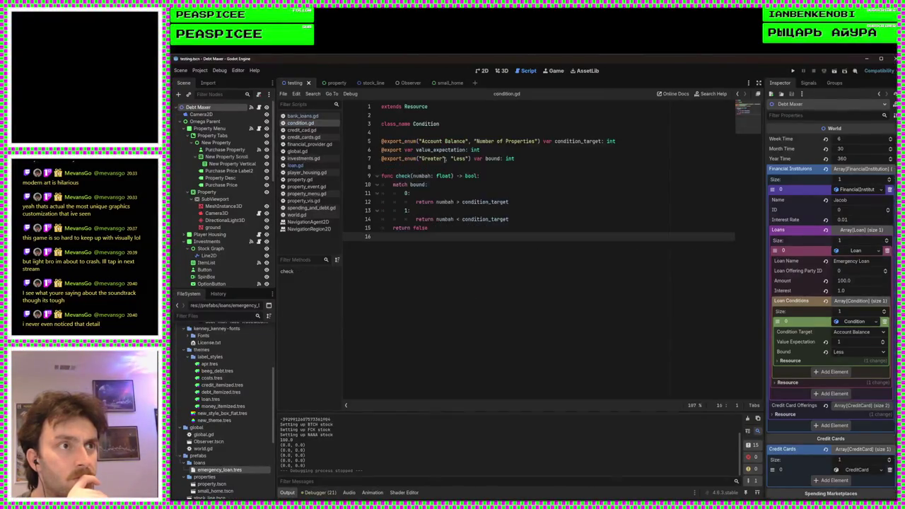
{"action": "left_click", "coordinate": [314, 166]}
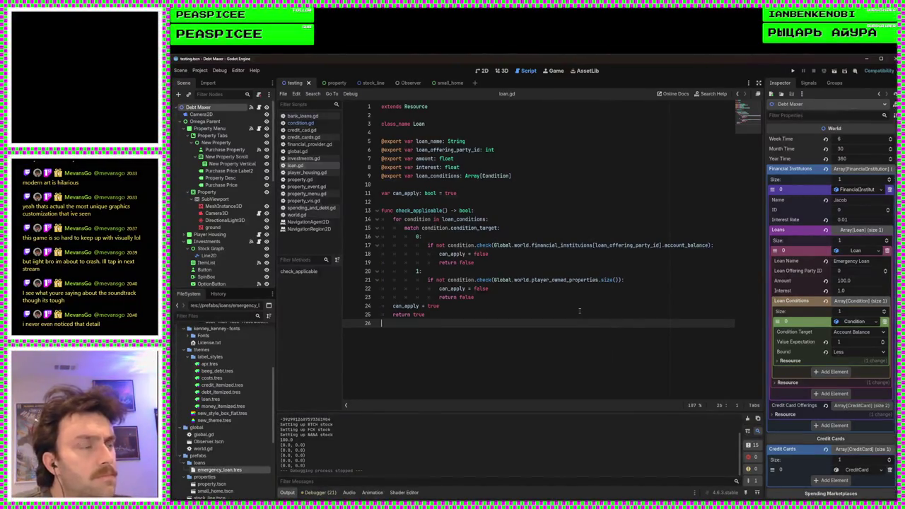
{"action": "left_click", "coordinate": [659, 245]}
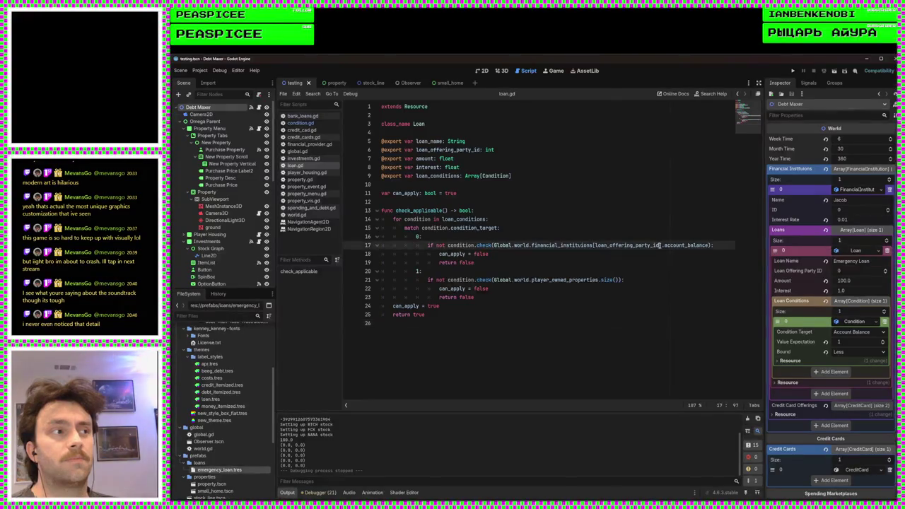
{"action": "type", "text": "-1"}
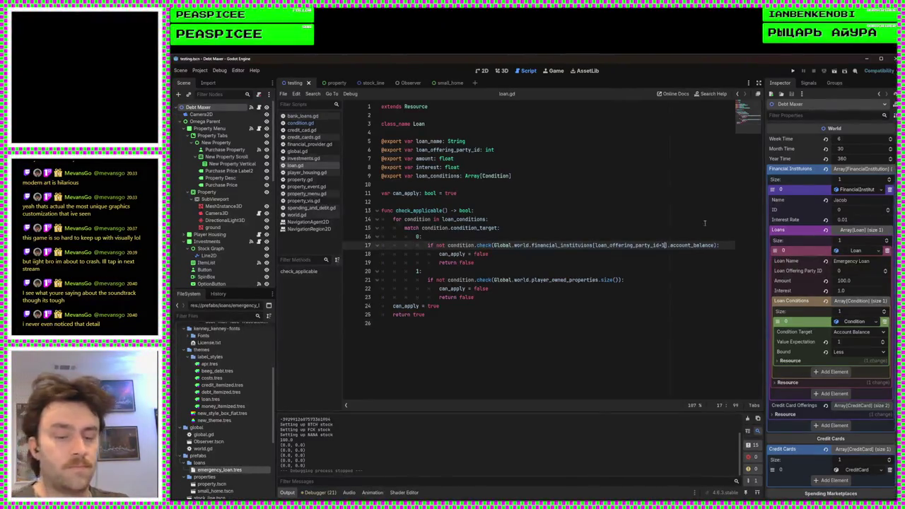
{"action": "left_click", "coordinate": [793, 71]}
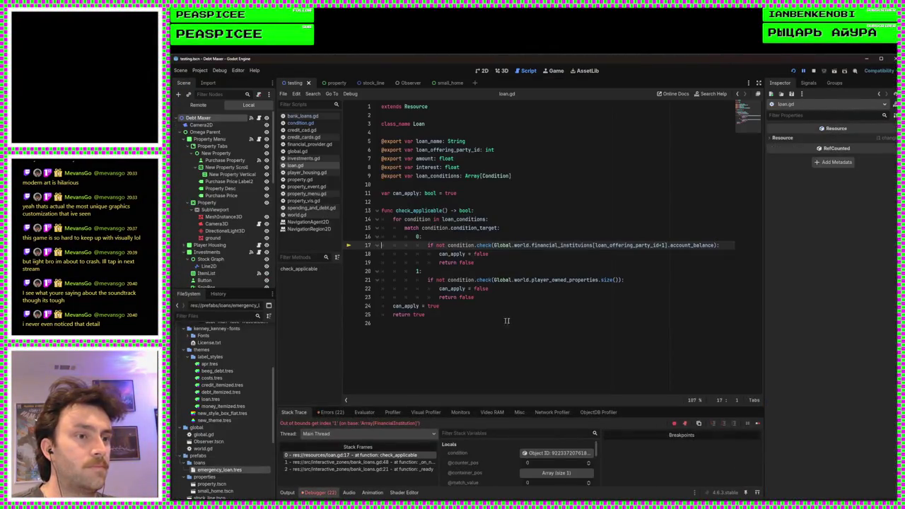
Step: Remove the +1 after loan_offering_party_id on line 17, save loan.gd, and relaunch the game
{"action": "left_click", "coordinate": [517, 324]}
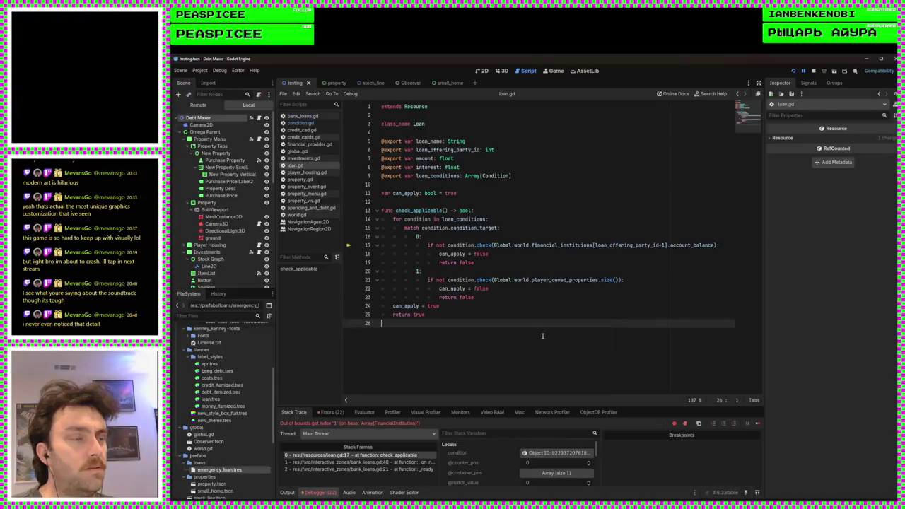
{"action": "left_click", "coordinate": [665, 246]}
{"action": "key", "text": "BackSpace"}
{"action": "key", "text": "BackSpace"}
{"action": "key", "text": "ctrl+s"}
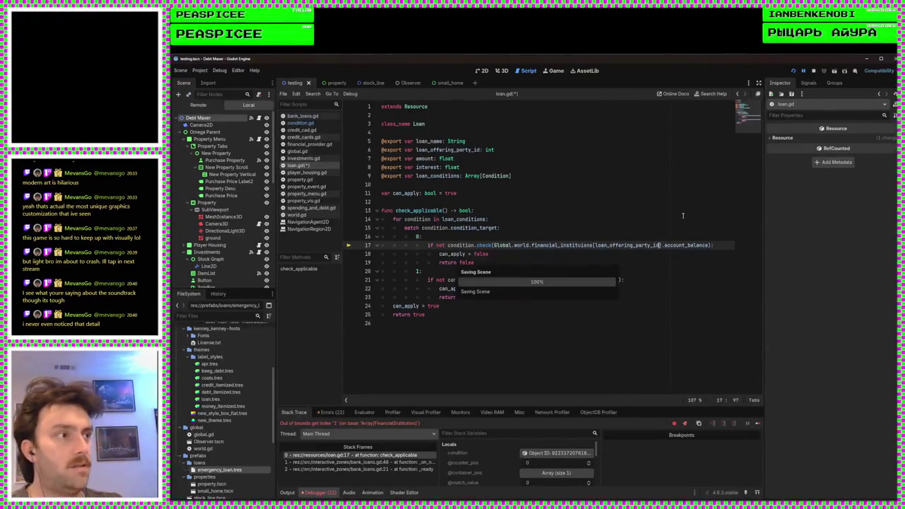
{"action": "left_click", "coordinate": [542, 262]}
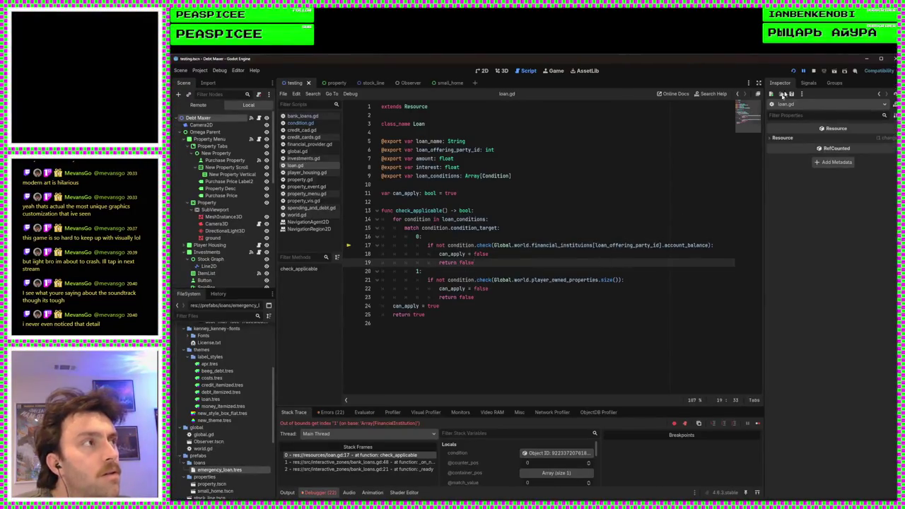
{"action": "left_click", "coordinate": [793, 72]}
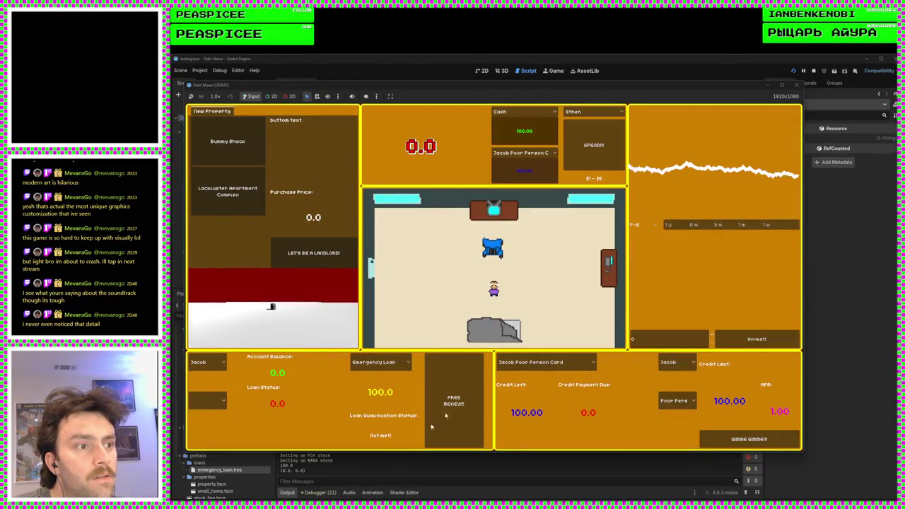
Step: Try taking the Emergency Loan, stop the game, and show the testing scene's 2D layout
{"action": "left_click", "coordinate": [463, 404]}
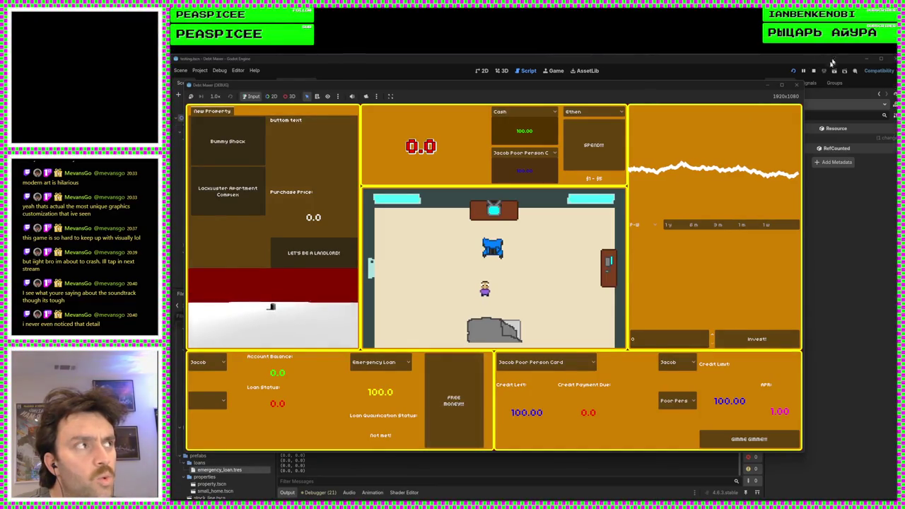
{"action": "left_click", "coordinate": [796, 85]}
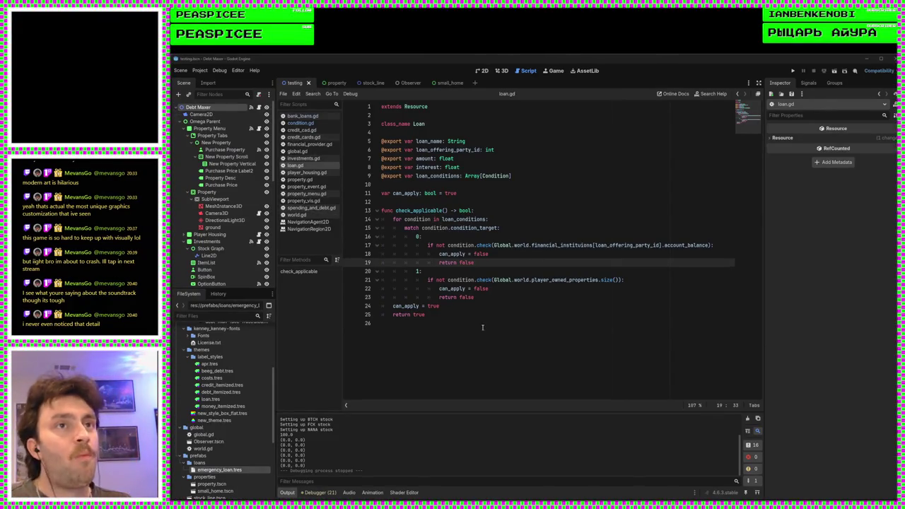
{"action": "left_click", "coordinate": [482, 71]}
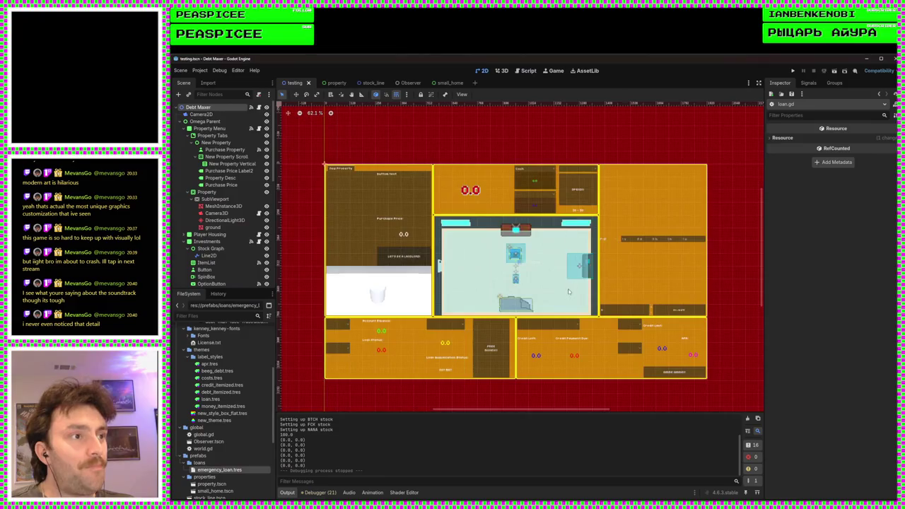
{"action": "scroll", "coordinate": [568, 292], "scroll_direction": "down", "scroll_amount": 1}
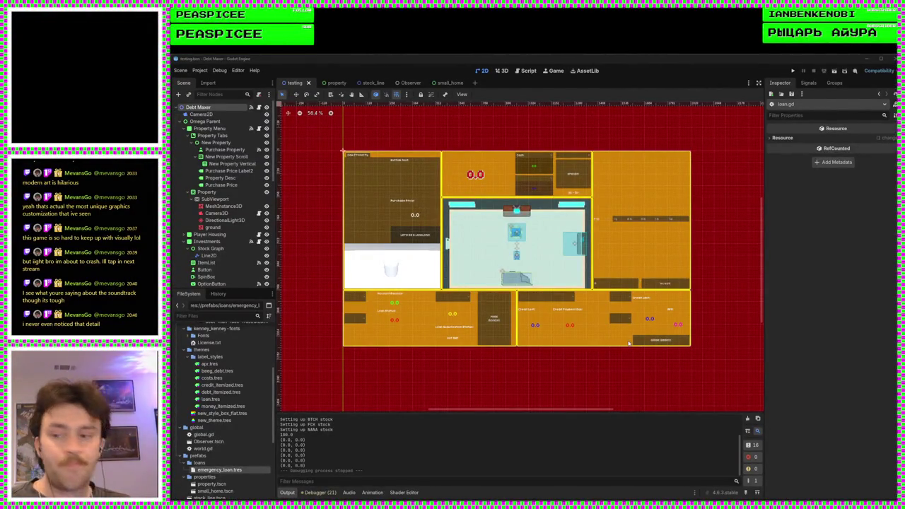
{"action": "scroll", "coordinate": [484, 365], "scroll_direction": "down", "scroll_amount": 1}
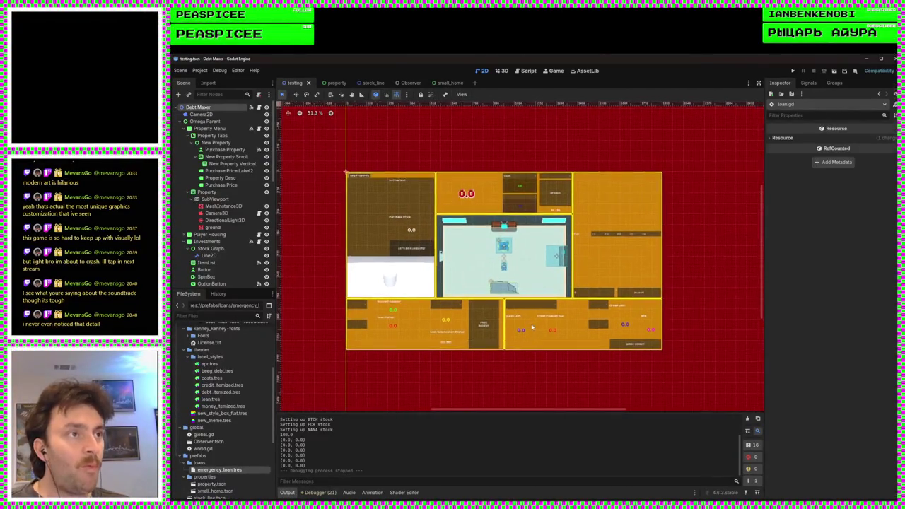
{"action": "scroll", "coordinate": [537, 327], "scroll_direction": "up", "scroll_amount": 1}
{"action": "scroll", "coordinate": [525, 327], "scroll_direction": "up", "scroll_amount": 4}
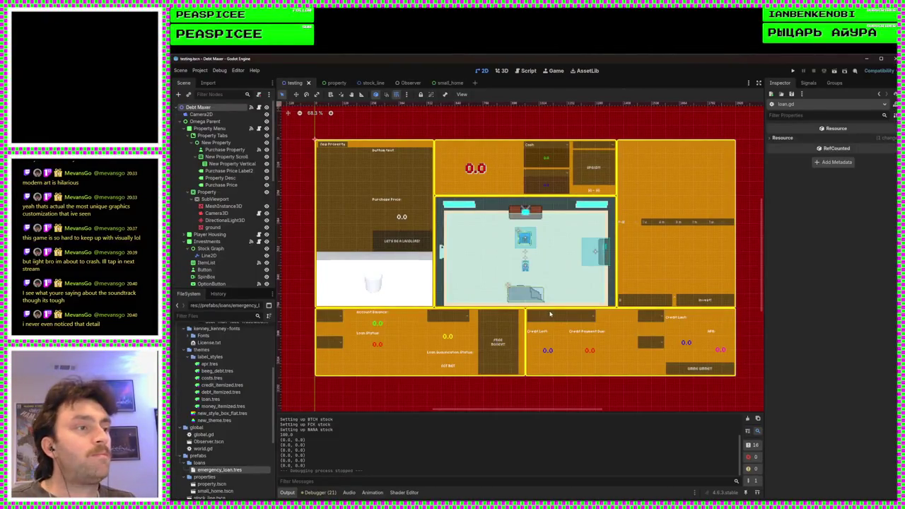
{"action": "scroll", "coordinate": [545, 315], "scroll_direction": "down", "scroll_amount": 1}
{"action": "scroll", "coordinate": [530, 323], "scroll_direction": "right", "scroll_amount": 1}
{"action": "scroll", "coordinate": [514, 330], "scroll_direction": "up", "scroll_amount": 1}
{"action": "scroll", "coordinate": [514, 331], "scroll_direction": "down", "scroll_amount": 1}
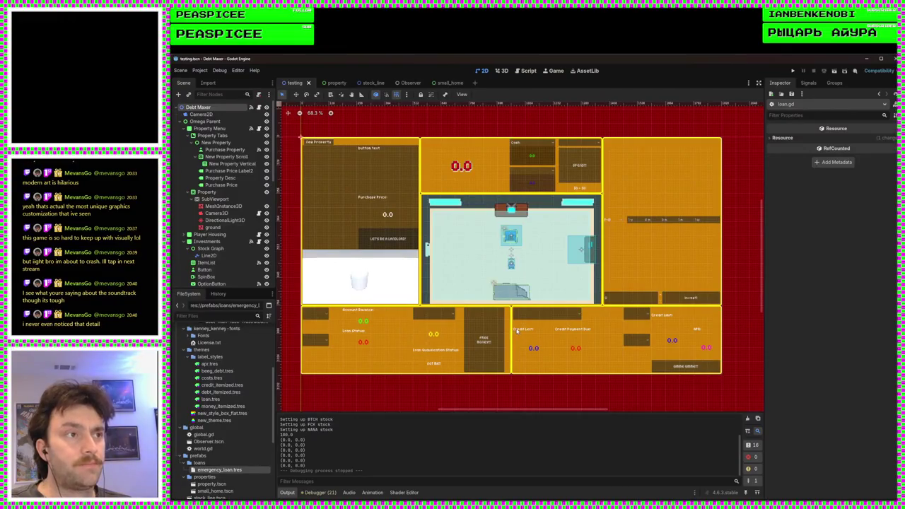
{"action": "scroll", "coordinate": [519, 331], "scroll_direction": "down", "scroll_amount": 1}
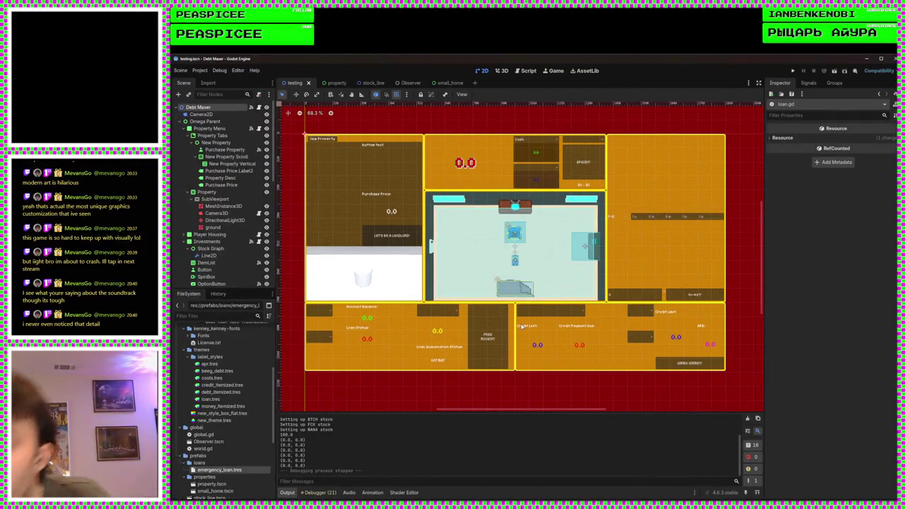
Step: In loan.gd, add print("Player not broke enough") after can_apply = false on line 18, then run the game
{"action": "left_click", "coordinate": [523, 71]}
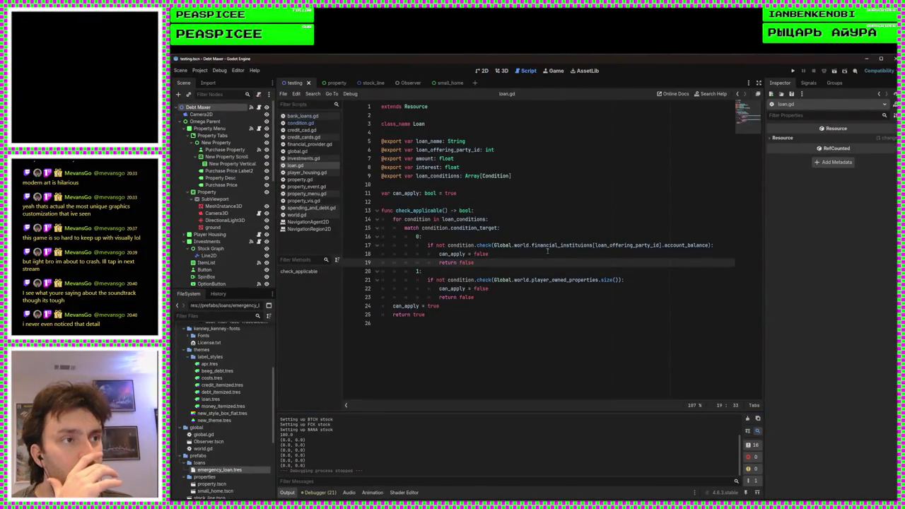
{"action": "double_click", "coordinate": [473, 227]}
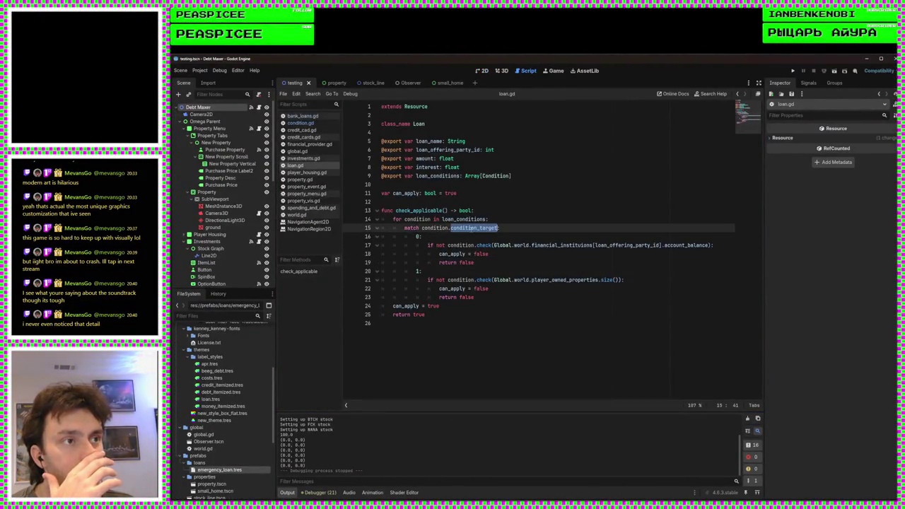
{"action": "left_click", "coordinate": [505, 256]}
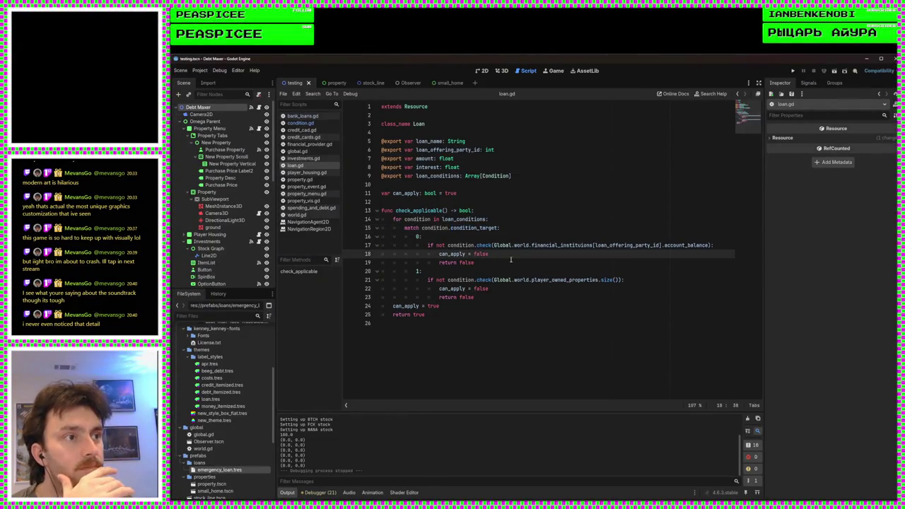
{"action": "key", "text": "Return"}
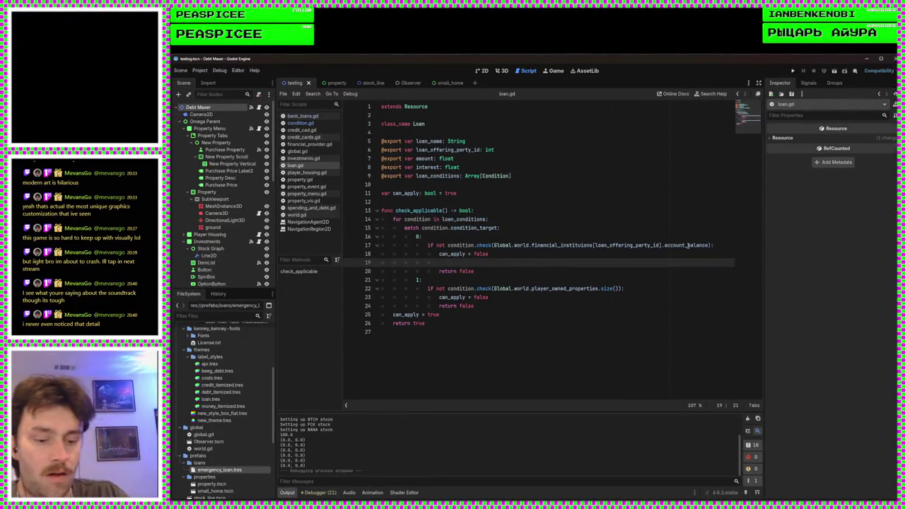
{"action": "type", "text": "print("}
{"action": "type", "text": "\"Player no"}
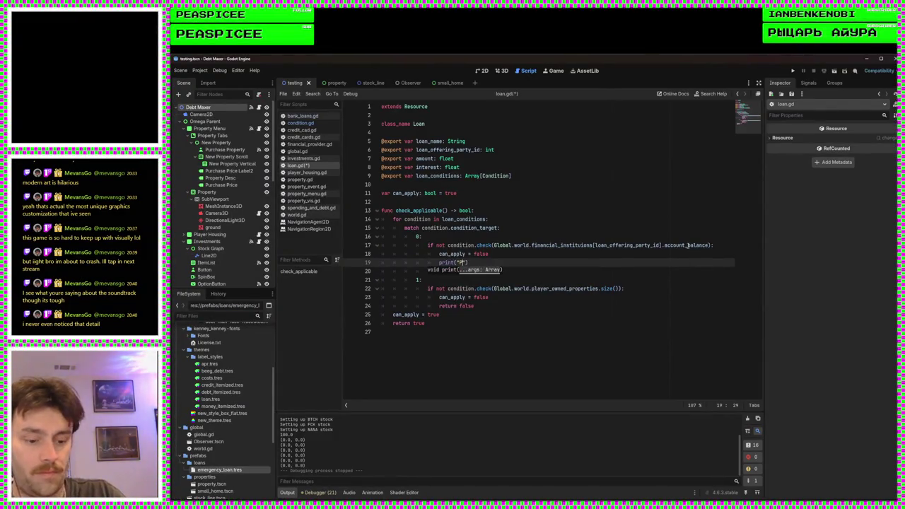
{"action": "type", "text": "t broke enough"}
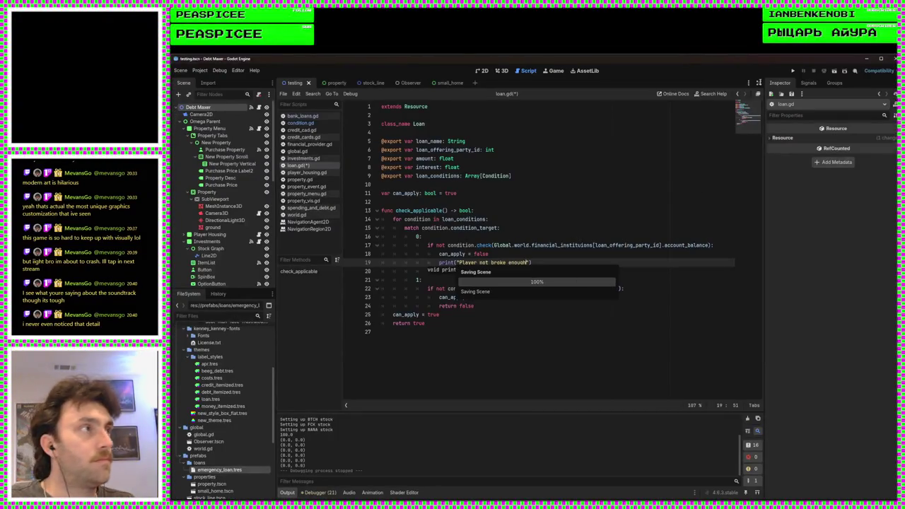
{"action": "key", "text": "F5"}
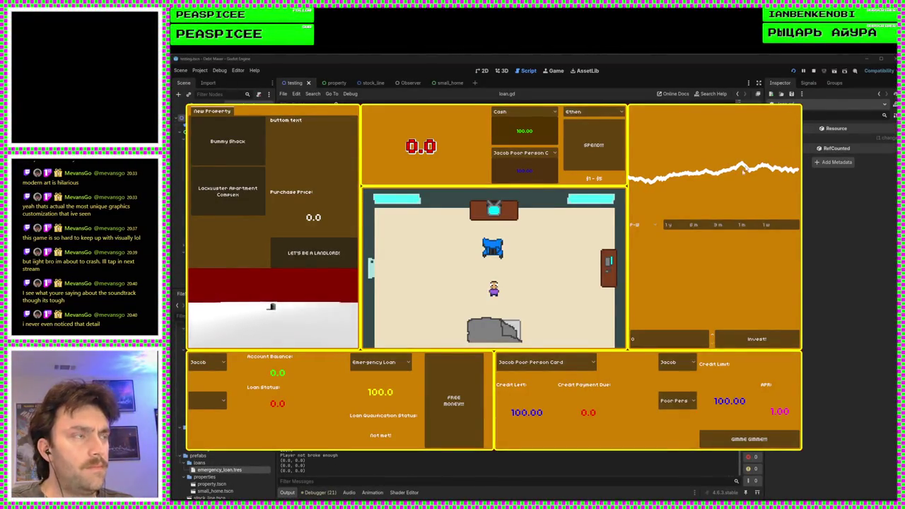
Step: Confirm the Emergency Loan still shows Not met in the running game, then stop it
{"action": "key", "text": "F8"}
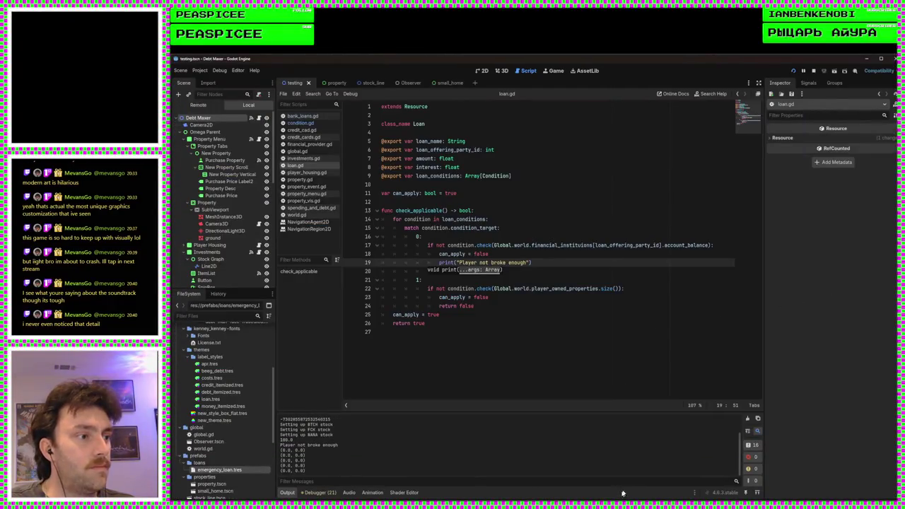
{"action": "mouse_move", "coordinate": [600, 508]}
{"action": "left_click", "coordinate": [632, 473]}
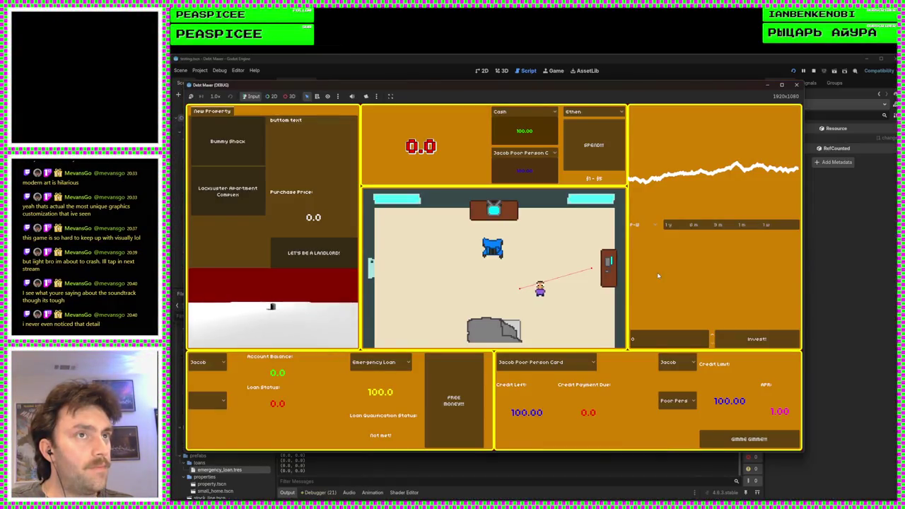
{"action": "left_click", "coordinate": [795, 86]}
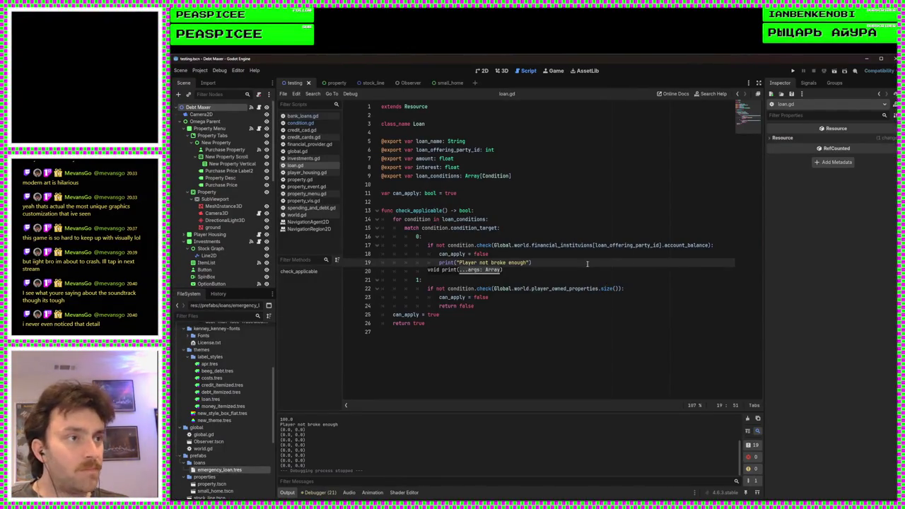
{"action": "left_click", "coordinate": [669, 267]}
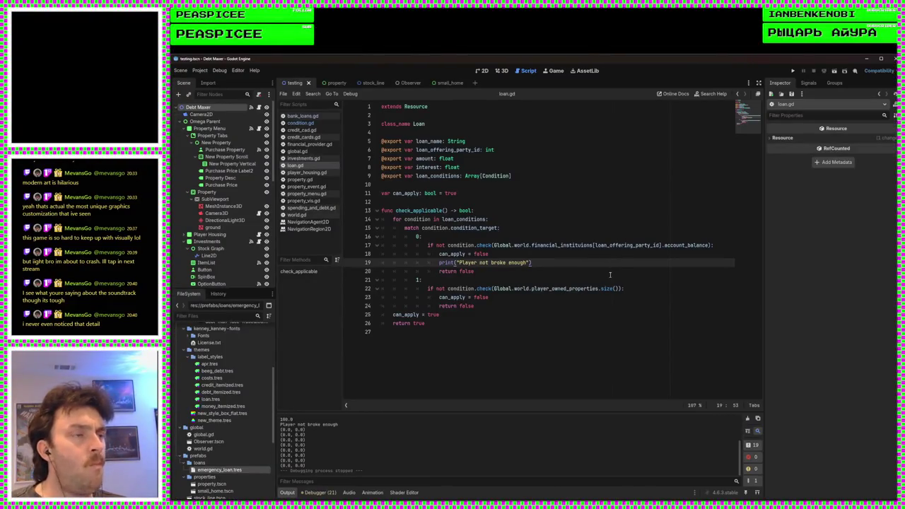
{"action": "left_click_drag", "start_coordinate": [710, 245], "coordinate": [494, 245]}
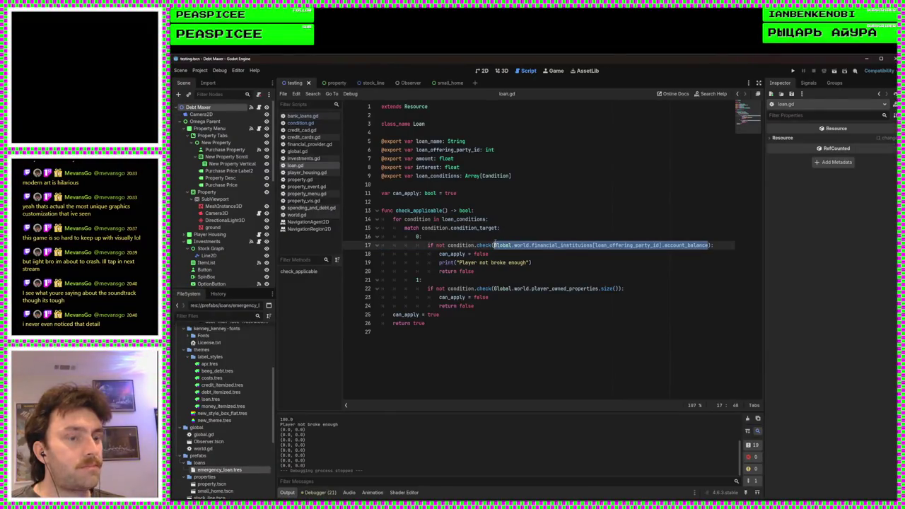
Step: Add a print of the lending institution's account_balance after line 17 and run the game
{"action": "left_click", "coordinate": [719, 245]}
{"action": "key", "text": "Return"}
{"action": "type", "text": "print("}
{"action": "type", "text": "Global.world.financial_instituions[loan_offering_party_id].account_balance"}
{"action": "type", "text": ")"}
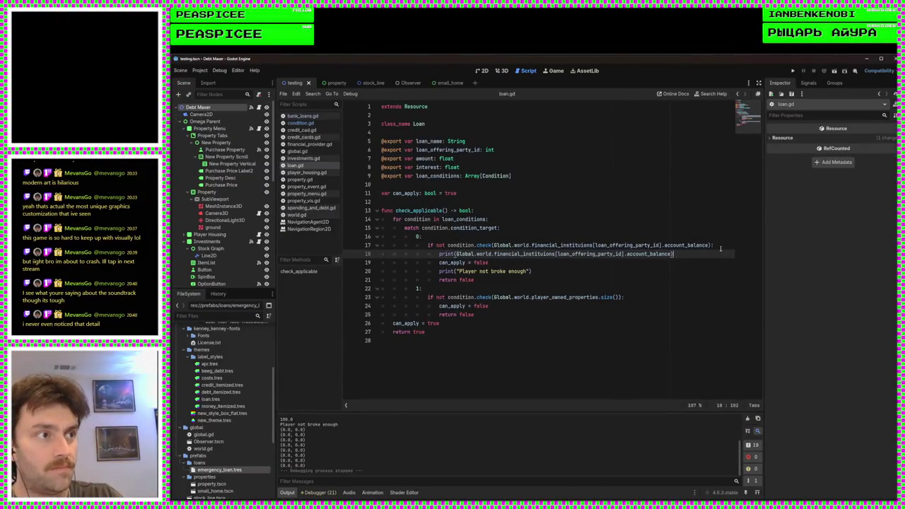
{"action": "left_click", "coordinate": [793, 71]}
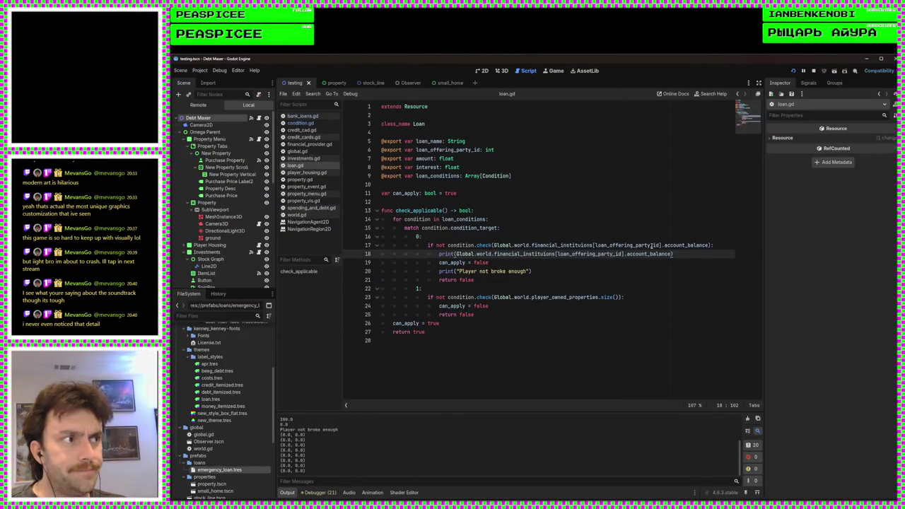
Step: Review the logged 100.0 and 0.0 balances, then stop the game
{"action": "mouse_move", "coordinate": [665, 253]}
{"action": "left_click", "coordinate": [513, 272]}
{"action": "key", "text": "Up"}
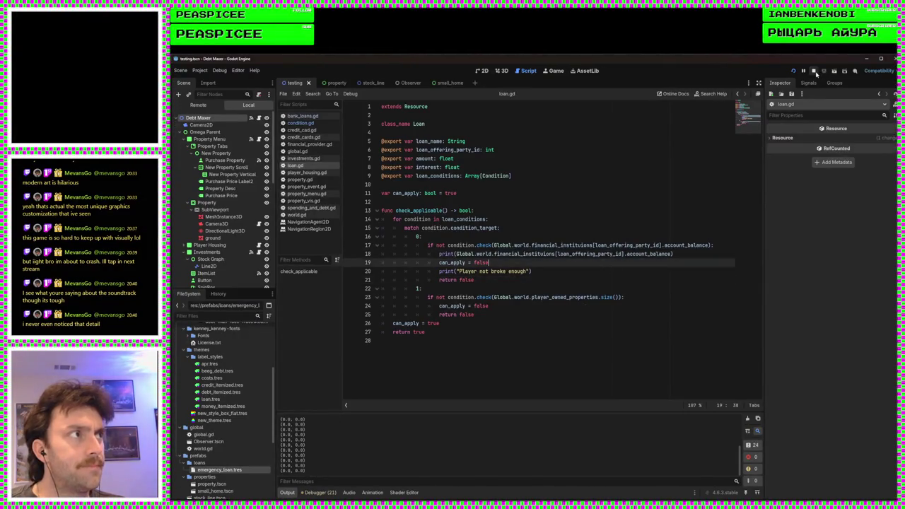
{"action": "left_click", "coordinate": [813, 71]}
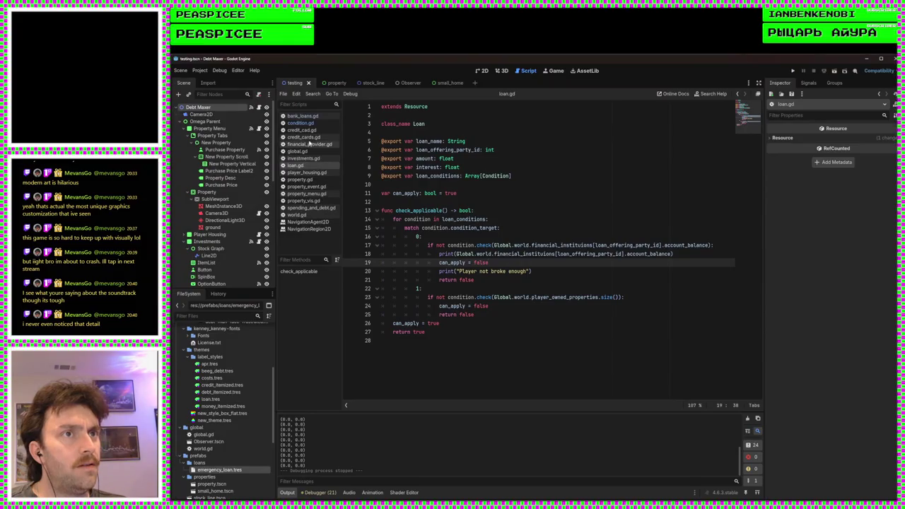
Step: Inspect how check(numbah) compares numbah against condition_target, glance at player_housing.gd, then return to condition.gd
{"action": "left_click", "coordinate": [306, 125]}
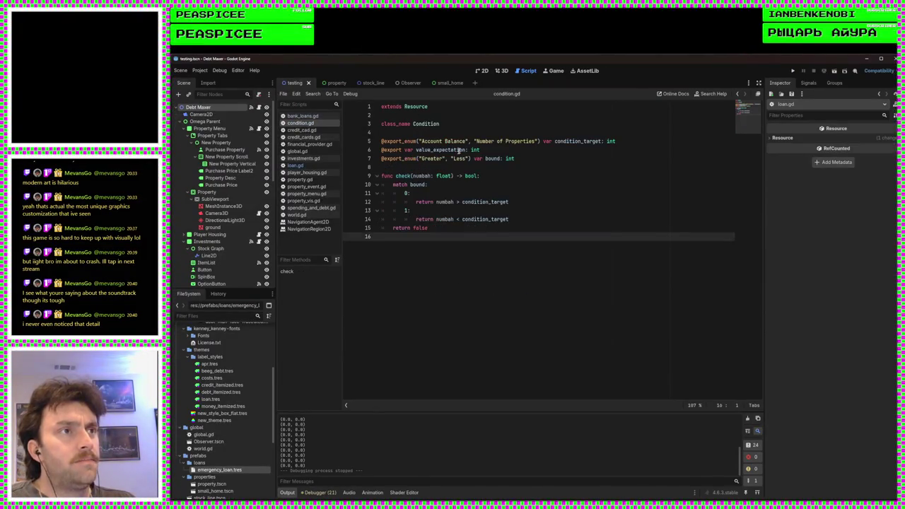
{"action": "left_click", "coordinate": [445, 202]}
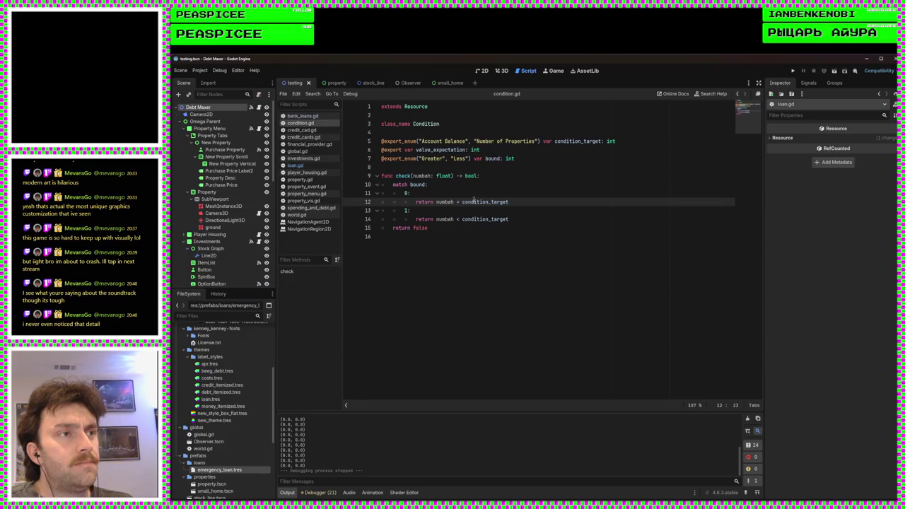
{"action": "double_click", "coordinate": [446, 202]}
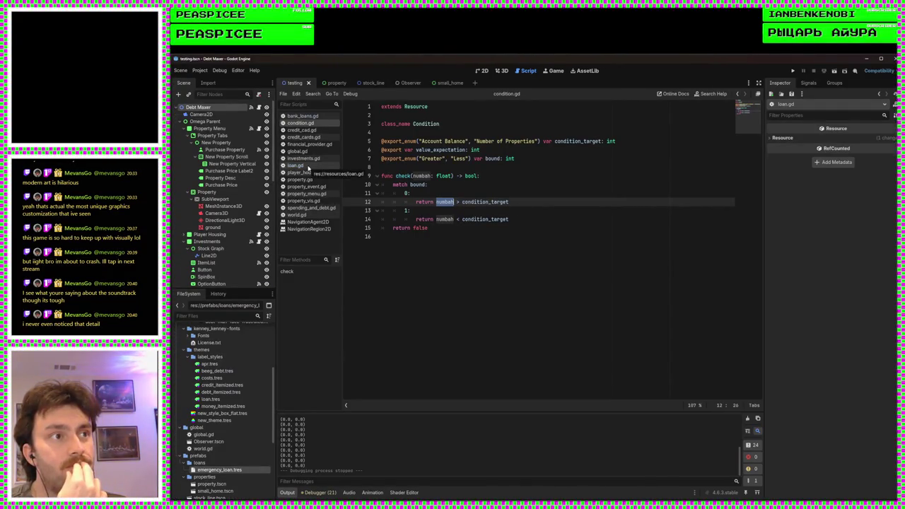
{"action": "left_click", "coordinate": [497, 219]}
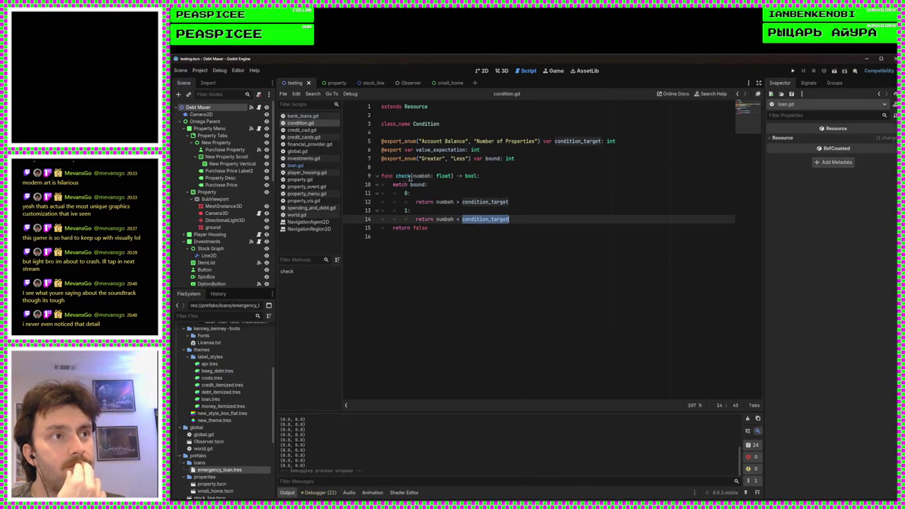
{"action": "left_click", "coordinate": [311, 172]}
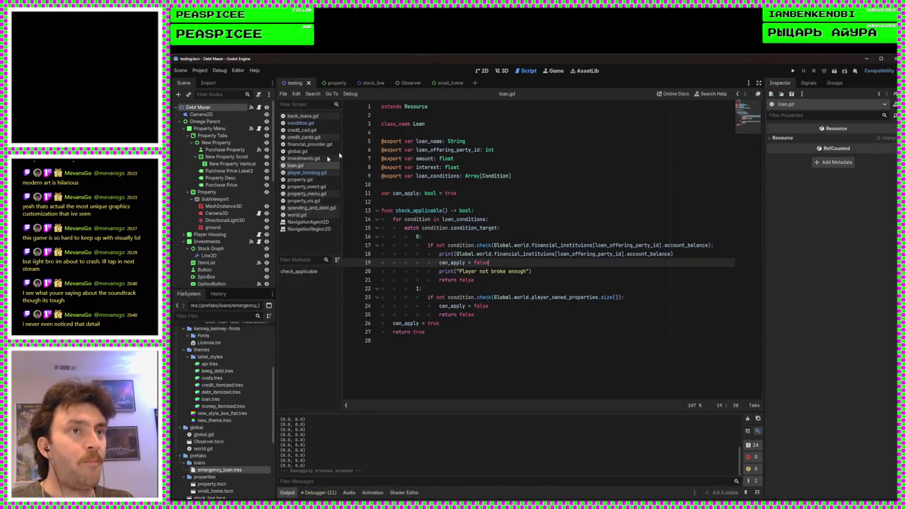
{"action": "left_click", "coordinate": [300, 122]}
Step: Try a debug print under the 0: branch, run the game, then delete that line
{"action": "left_click", "coordinate": [547, 200]}
{"action": "left_click", "coordinate": [529, 189]}
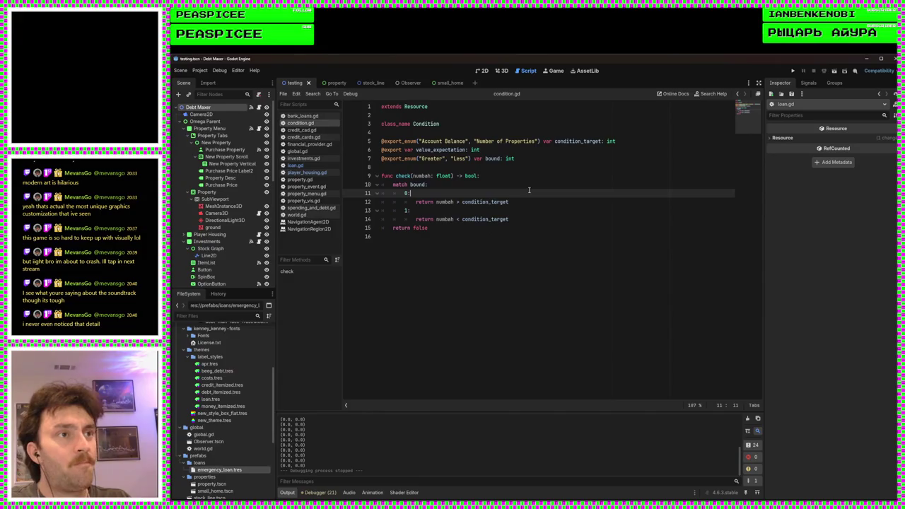
{"action": "key", "text": "Return"}
{"action": "type", "text": "print(\""}
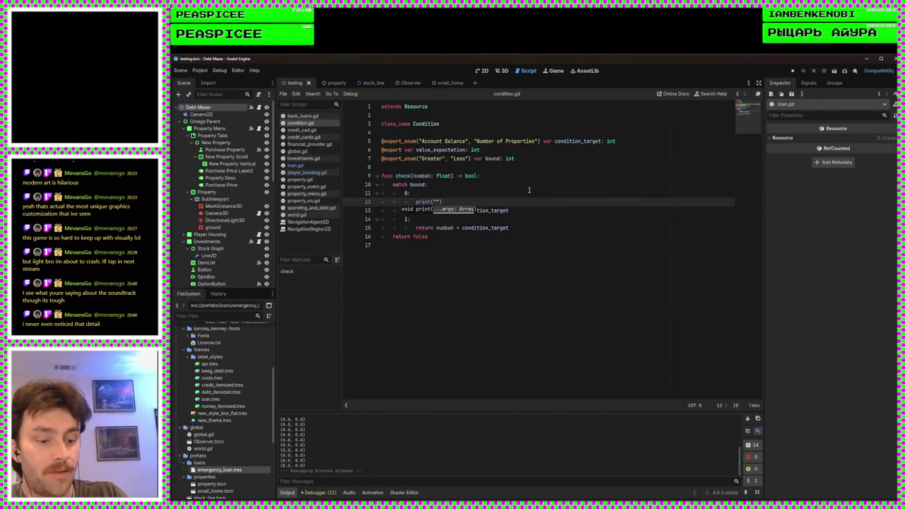
{"action": "type", "text": "Less"}
{"action": "key", "text": "F5"}
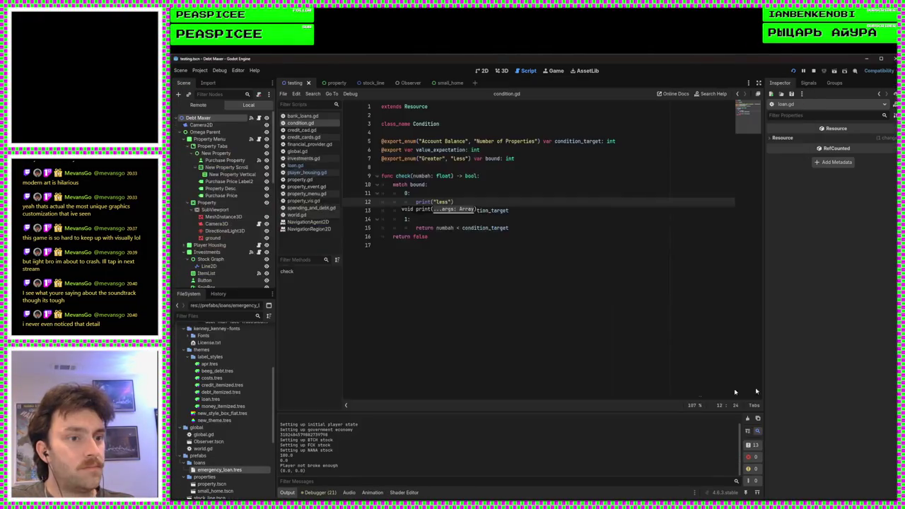
{"action": "left_click", "coordinate": [509, 309]}
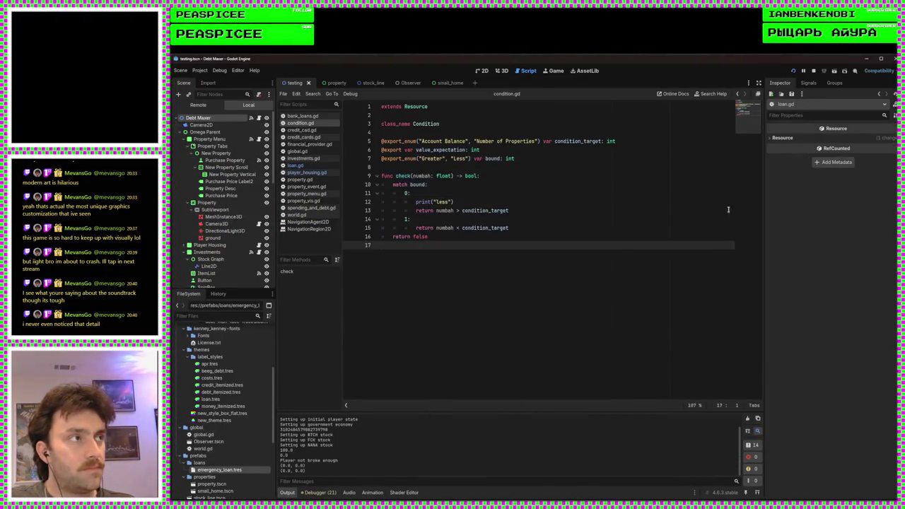
{"action": "left_click", "coordinate": [488, 201]}
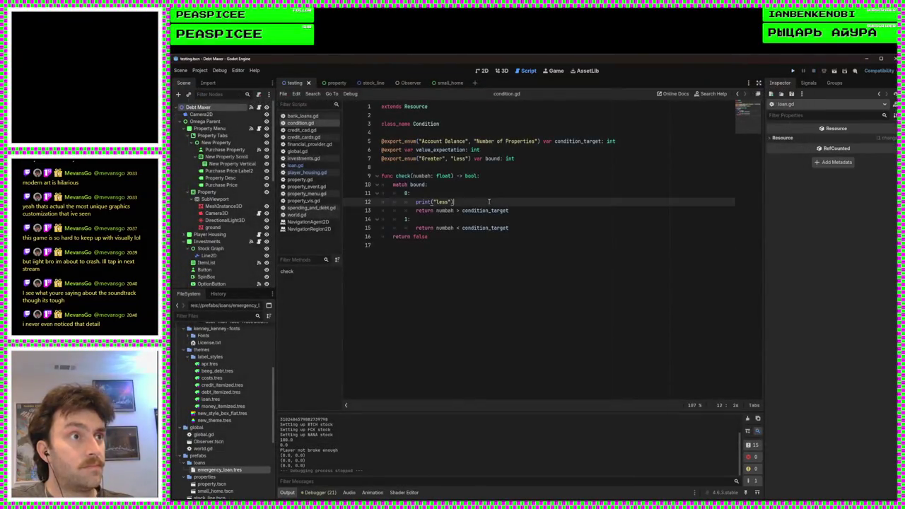
{"action": "left_click_drag", "start_coordinate": [489, 201], "coordinate": [487, 198]}
{"action": "key", "text": "BackSpace"}
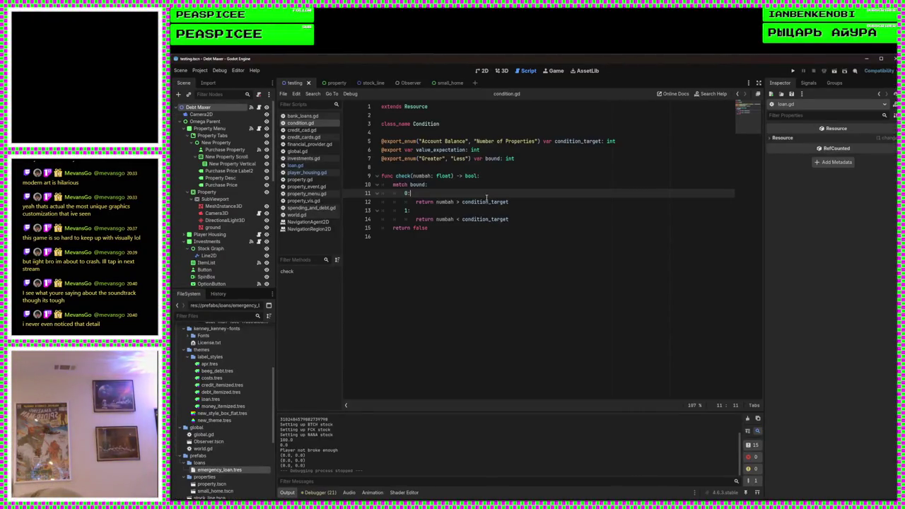
Step: Add print(numbah) and print(condition_target) under the 1: branch and save condition.gd
{"action": "left_click", "coordinate": [488, 211]}
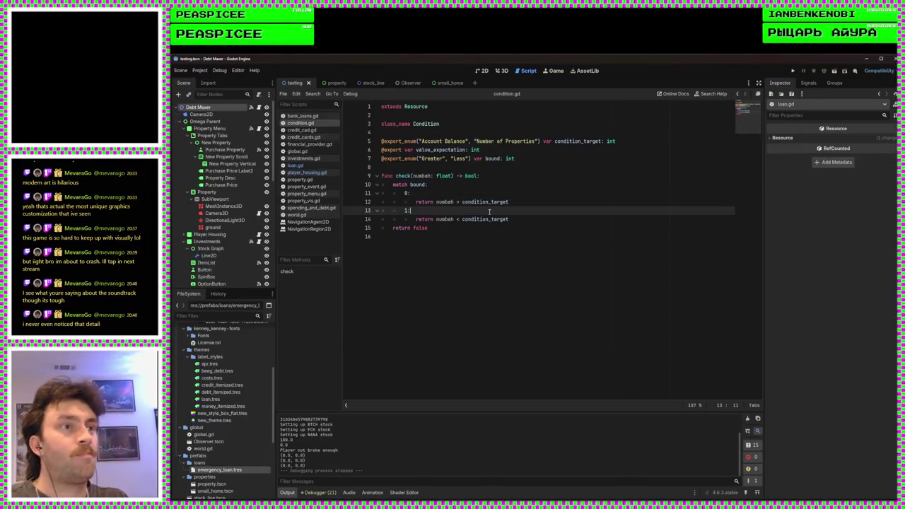
{"action": "key", "text": "Return"}
{"action": "type", "text": "print(n"}
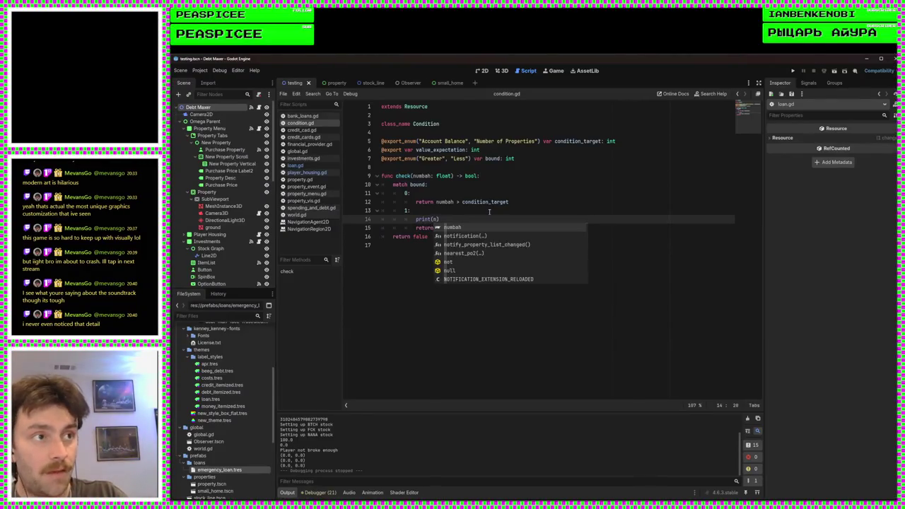
{"action": "key", "text": "Return"}
{"action": "key", "text": "End"}
{"action": "key", "text": "Return"}
{"action": "type", "text": "print(c"}
{"action": "key", "text": "Return"}
{"action": "key", "text": "ctrl+s"}
Step: Run the game to log the values, stop it, and remove the debug print lines
{"action": "left_click", "coordinate": [790, 72]}
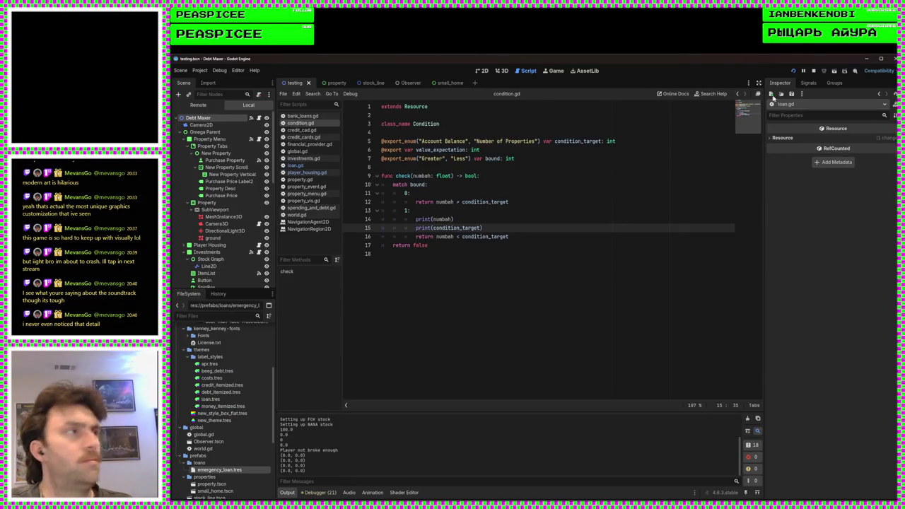
{"action": "left_click", "coordinate": [813, 72]}
{"action": "key", "text": "ctrl+shift+k"}
{"action": "key", "text": "ctrl+shift+k"}
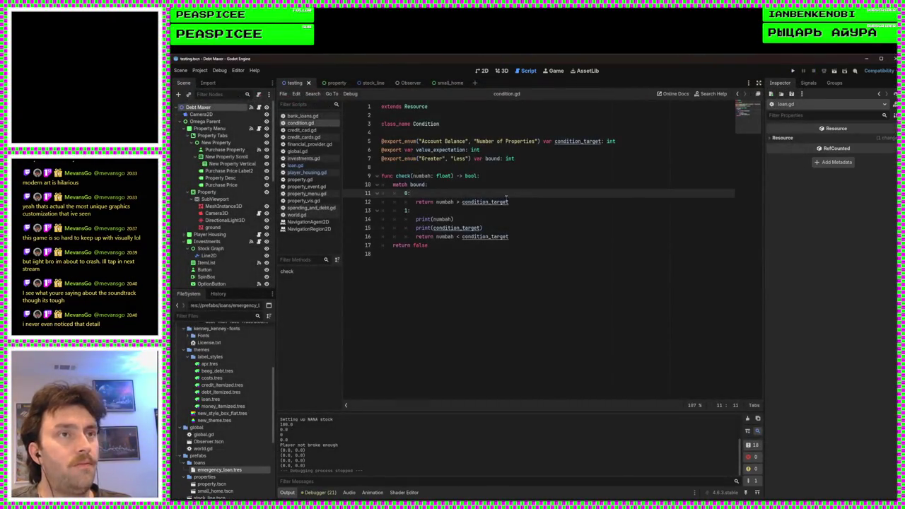
Step: Save condition.gd and expand Debt Maker's first institution, Emergency Loan, and its condition in the Inspector
{"action": "left_click", "coordinate": [201, 106]}
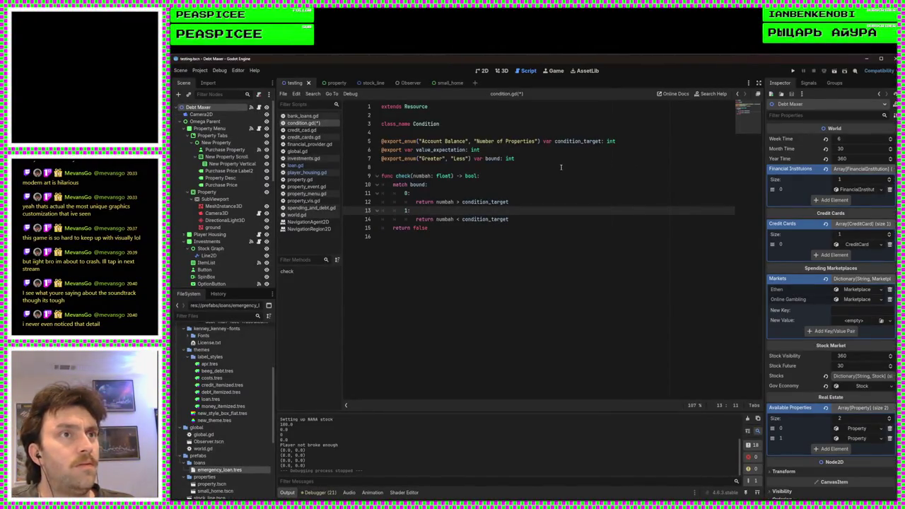
{"action": "left_click", "coordinate": [550, 169]}
{"action": "key", "text": "ctrl+s"}
{"action": "left_click", "coordinate": [856, 190]}
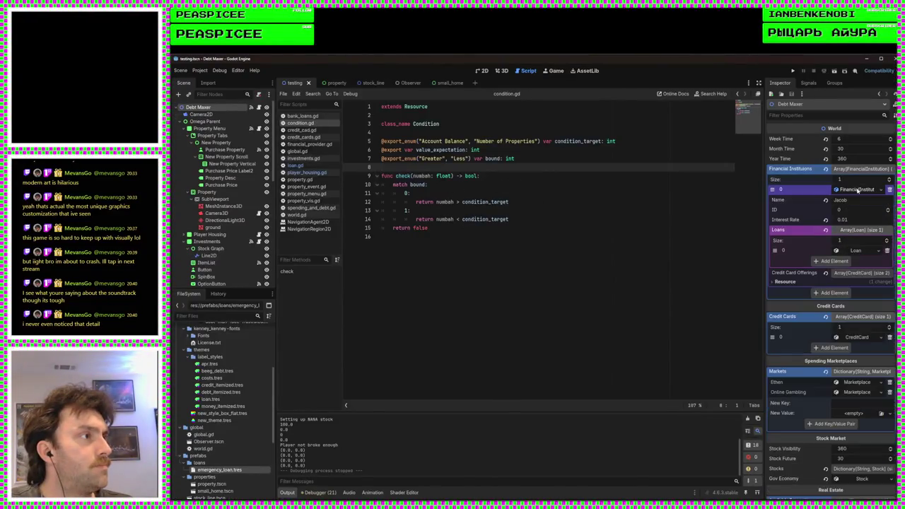
{"action": "left_click", "coordinate": [857, 252]}
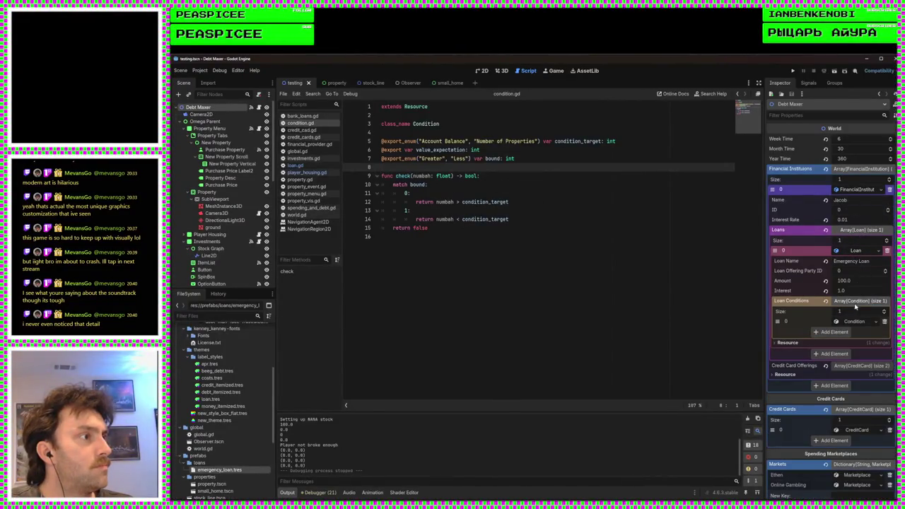
{"action": "left_click", "coordinate": [830, 322]}
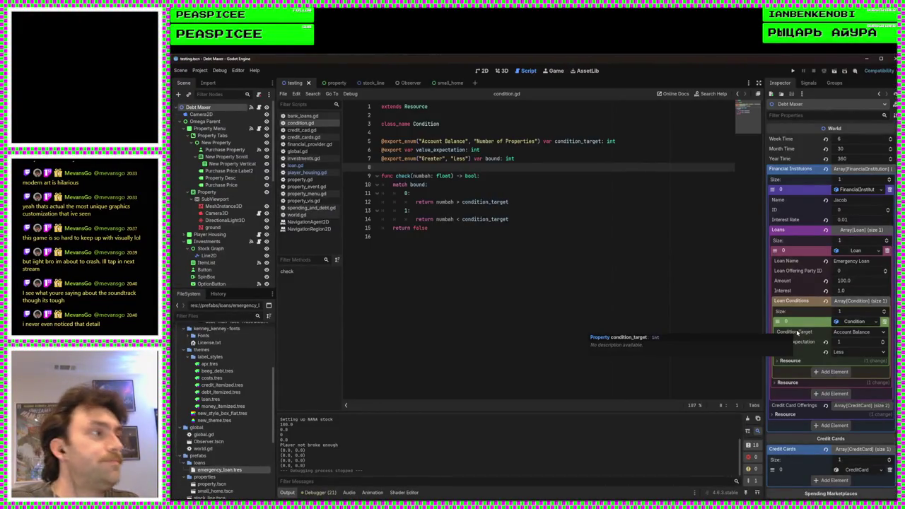
Step: Replace condition_target with value_expectation on lines 12 and 14 of condition.gd
{"action": "double_click", "coordinate": [440, 151]}
{"action": "key", "text": "ctrl+c"}
{"action": "double_click", "coordinate": [485, 201]}
{"action": "key", "text": "ctrl+v"}
{"action": "double_click", "coordinate": [488, 218]}
{"action": "key", "text": "ctrl+v"}
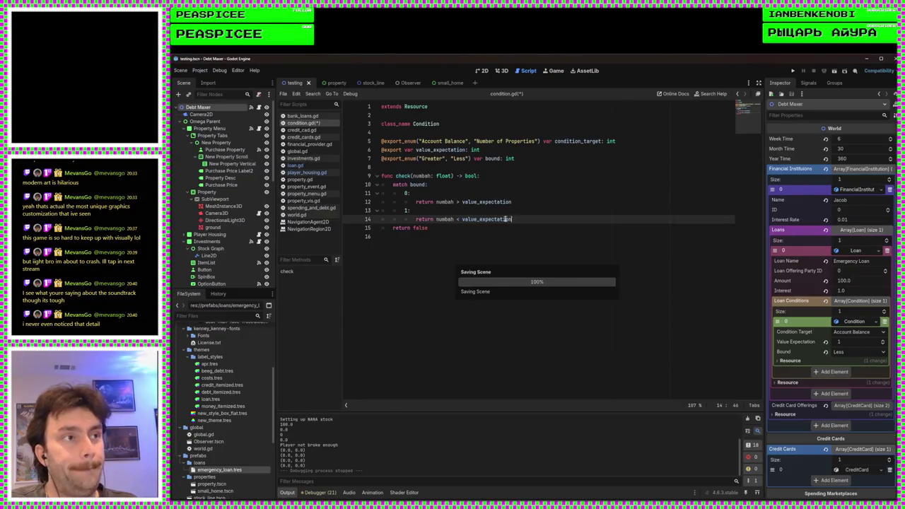
Step: Run the game, take the Emergency Loan now showing Met, and walk the character around
{"action": "left_click", "coordinate": [792, 71]}
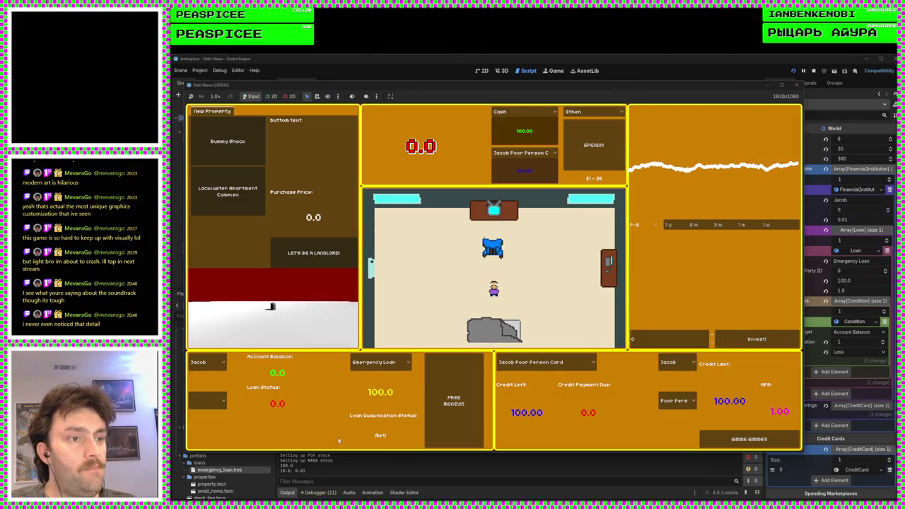
{"action": "left_click", "coordinate": [441, 396]}
{"action": "left_click", "coordinate": [441, 397]}
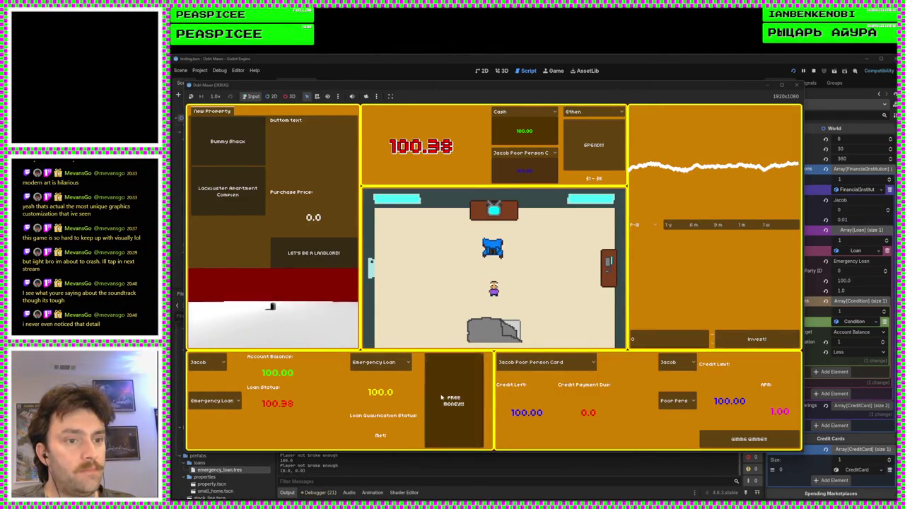
{"action": "key", "text": "Left"}
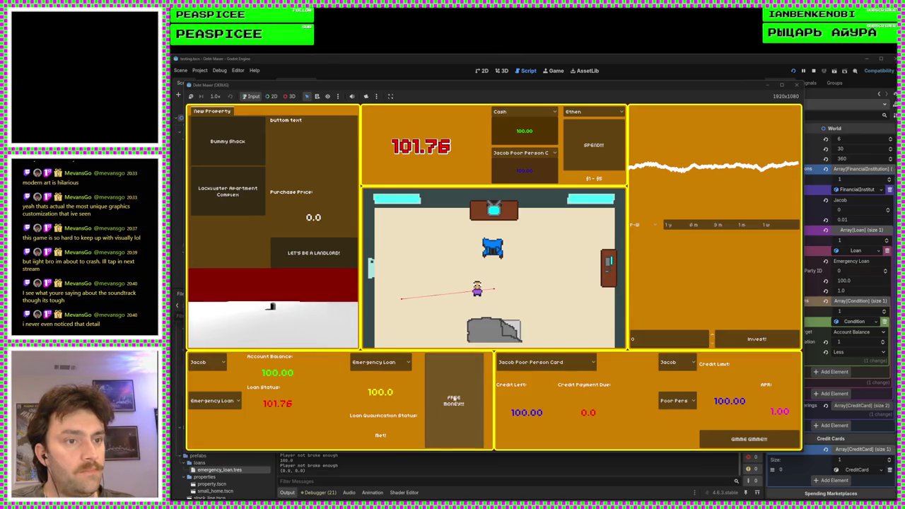
{"action": "key", "text": "Left"}
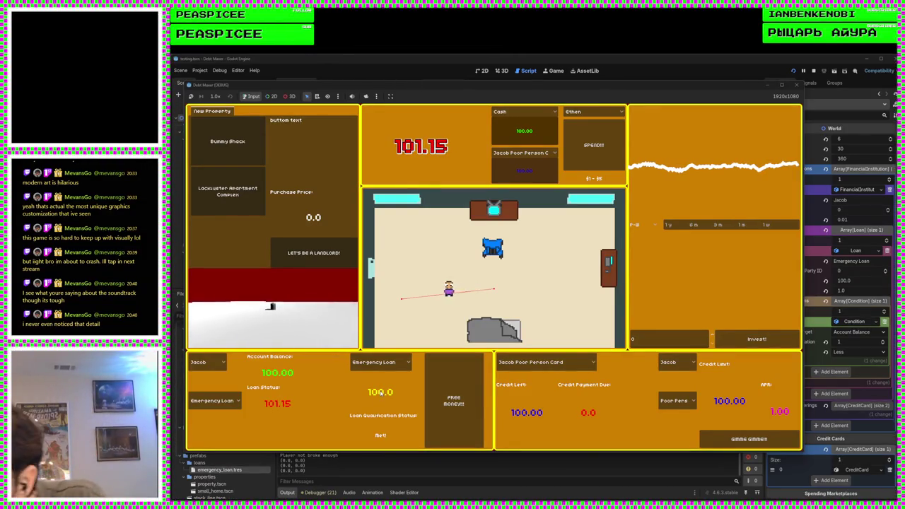
{"action": "key", "text": "Left"}
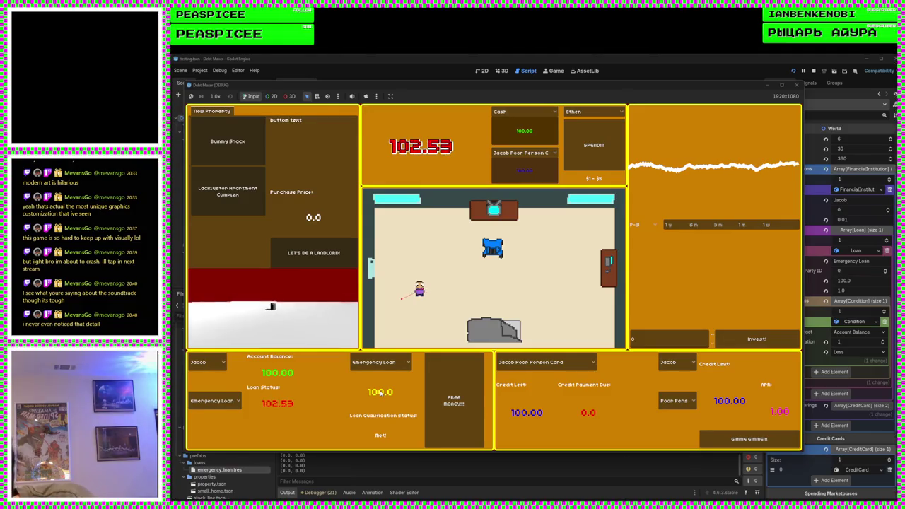
{"action": "key", "text": "Down"}
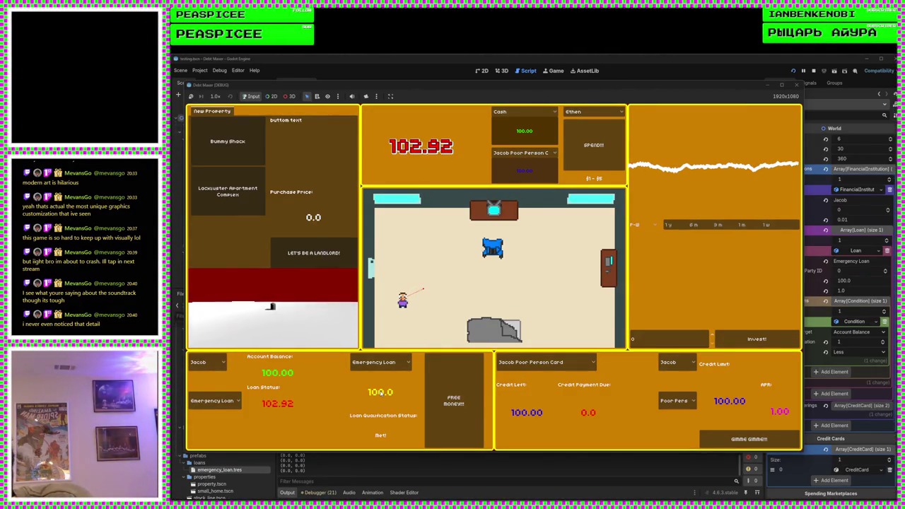
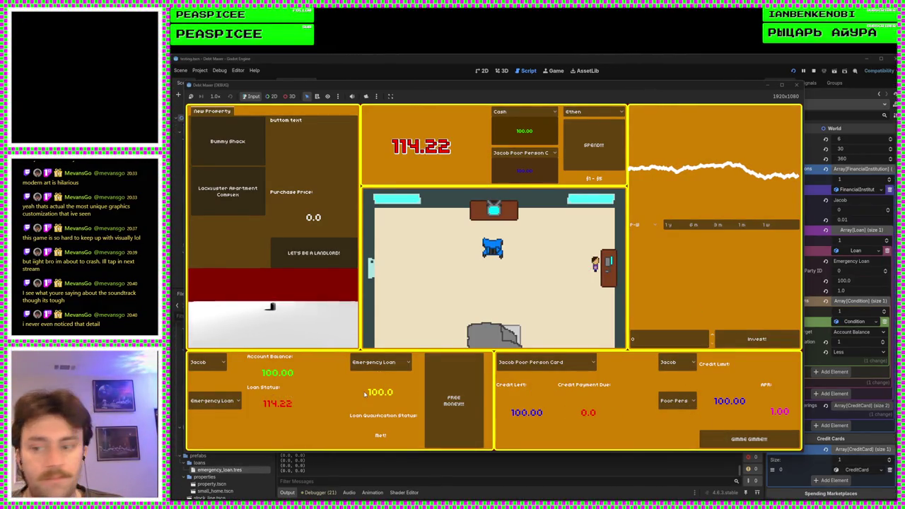
Step: With Emergency Loan selected, request FREE MONEY twice, confirm 'Player not broke enough' at 100.00, then stop
{"action": "left_click", "coordinate": [402, 363]}
{"action": "left_click", "coordinate": [397, 376]}
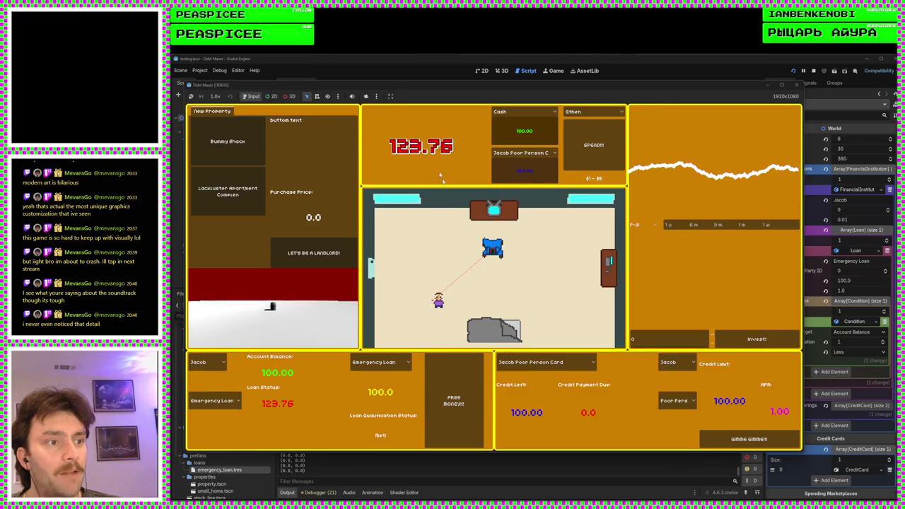
{"action": "left_click", "coordinate": [455, 405]}
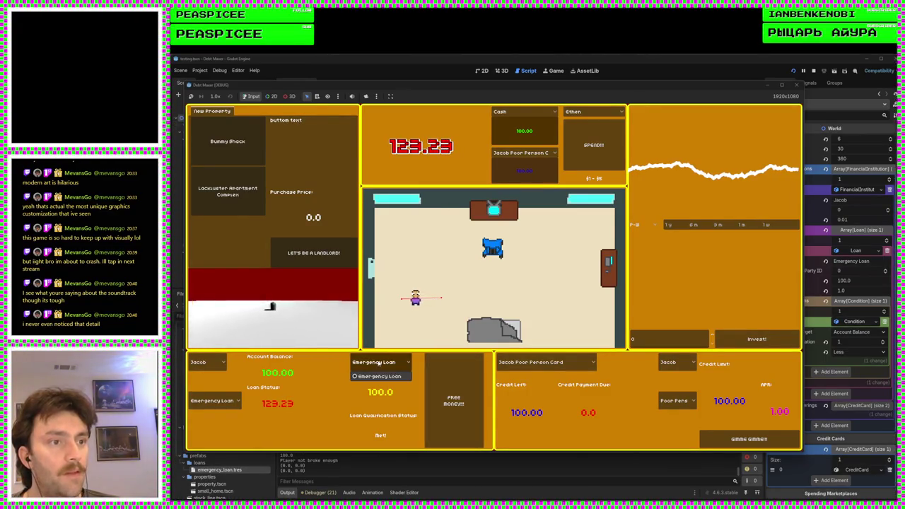
{"action": "left_click", "coordinate": [454, 382]}
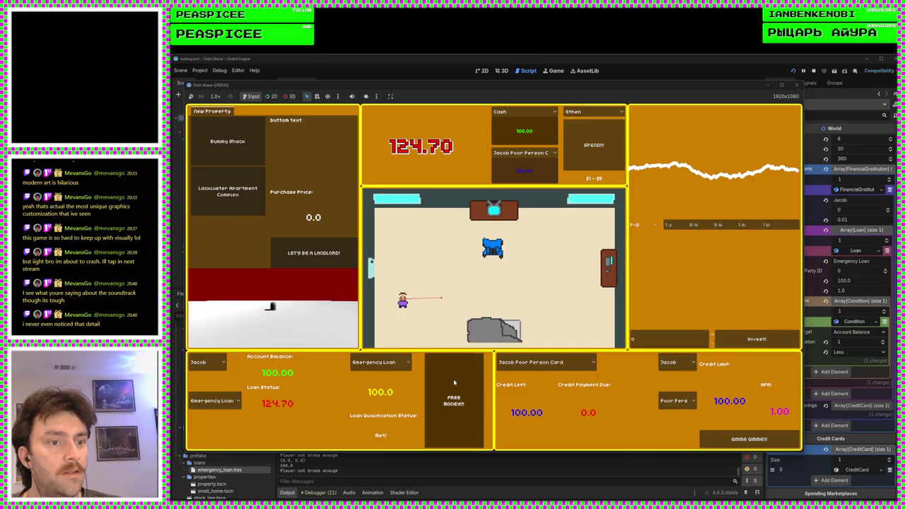
{"action": "left_click", "coordinate": [797, 86]}
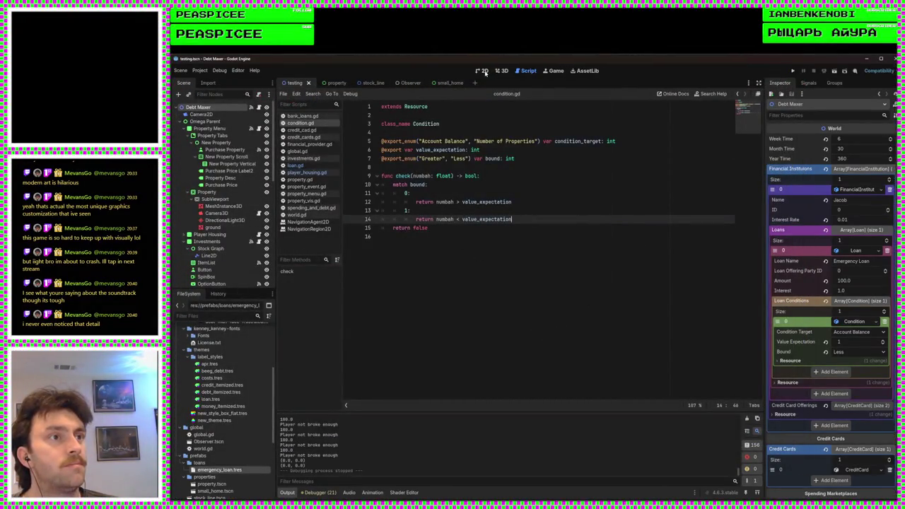
Step: In bank_loans.gd, move to the end of _on_free_money and remove an accidentally duplicated _on_loan_view(-1) line
{"action": "left_click", "coordinate": [303, 116]}
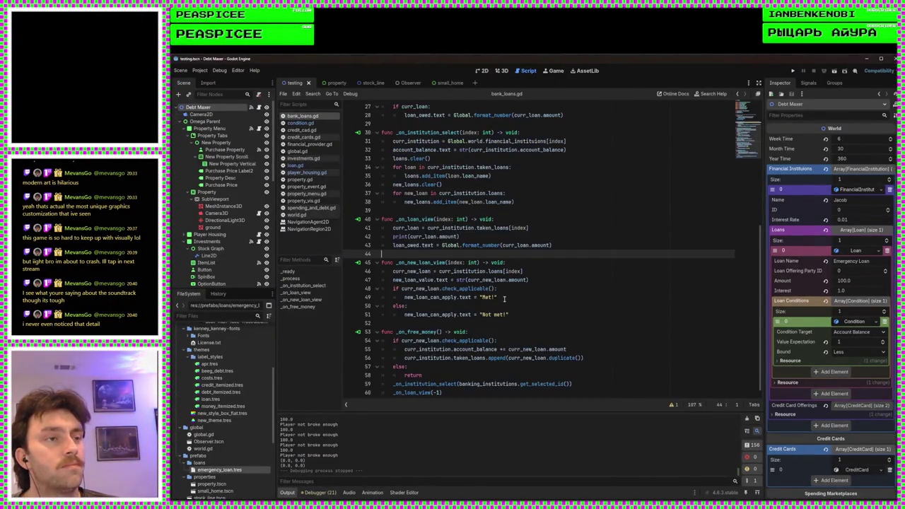
{"action": "scroll", "coordinate": [503, 298], "scroll_direction": "down", "scroll_amount": 1}
{"action": "key", "text": "Down"}
{"action": "key", "text": "Down"}
{"action": "key", "text": "Down"}
{"action": "key", "text": "End"}
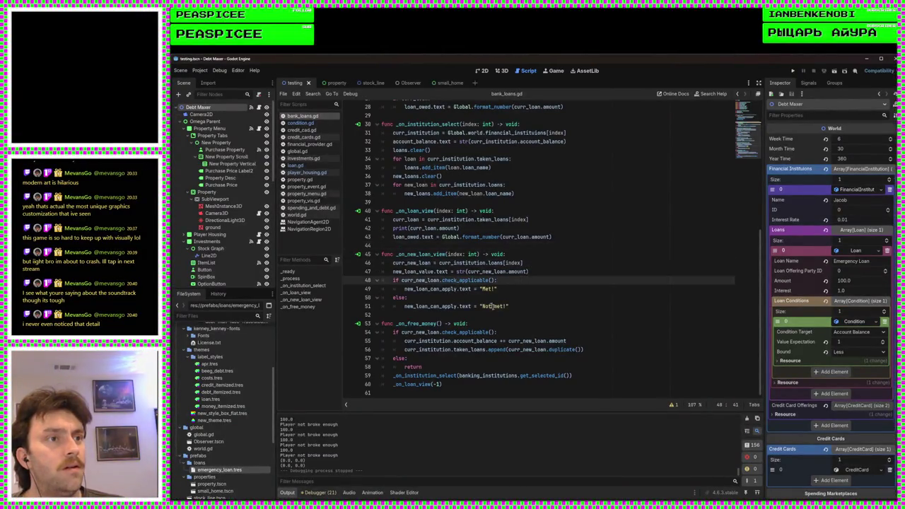
{"action": "left_click", "coordinate": [555, 369]}
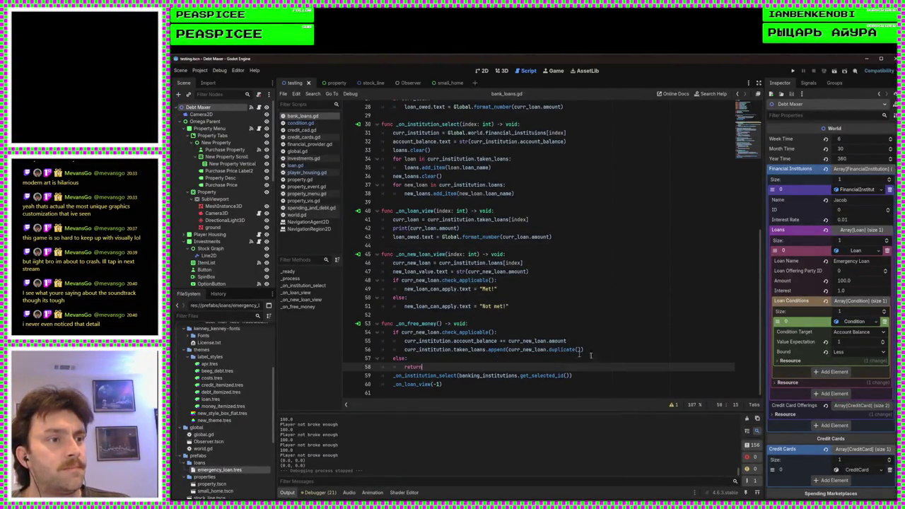
{"action": "left_click", "coordinate": [485, 385]}
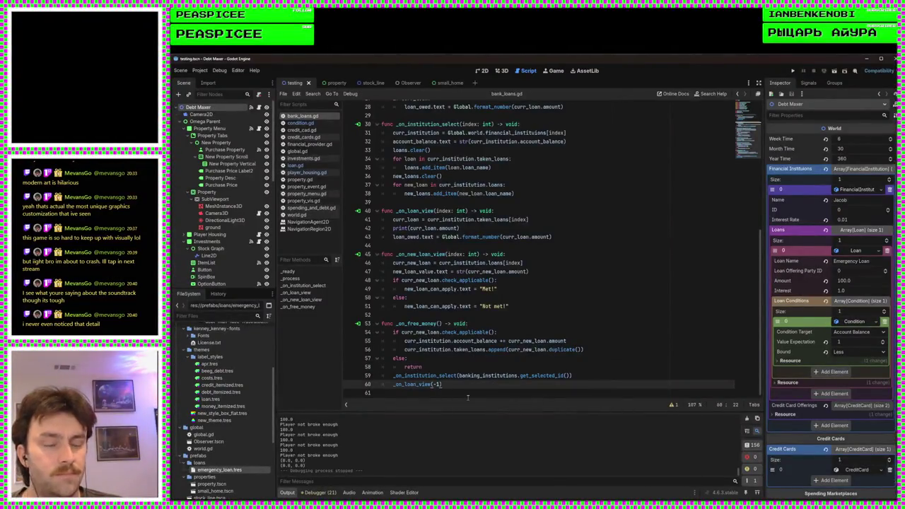
{"action": "key", "text": "ctrl+shift+d"}
{"action": "scroll", "coordinate": [456, 365], "scroll_direction": "down", "scroll_amount": 1}
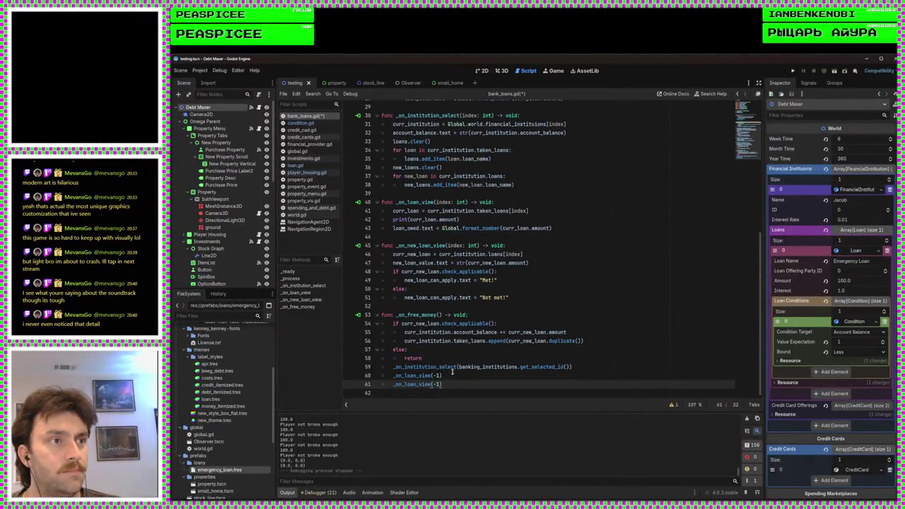
{"action": "left_click", "coordinate": [533, 256]}
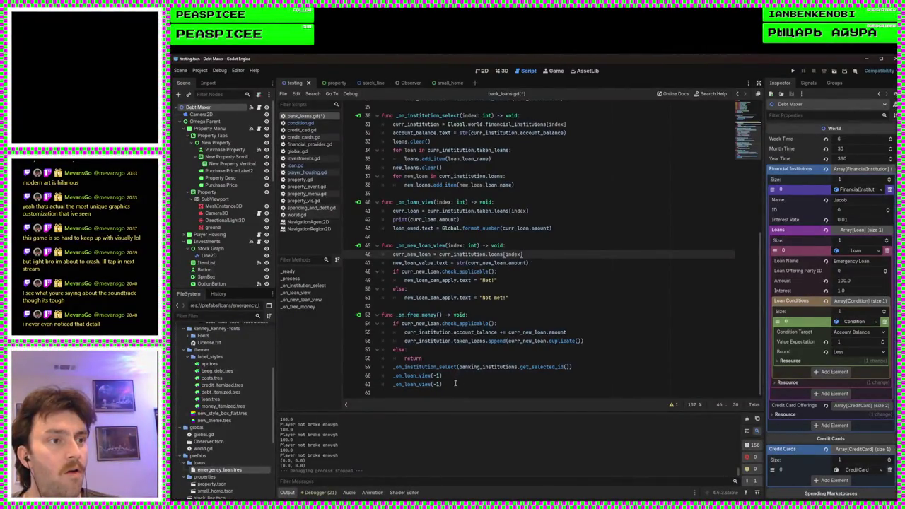
{"action": "left_click_drag", "start_coordinate": [444, 385], "coordinate": [465, 376]}
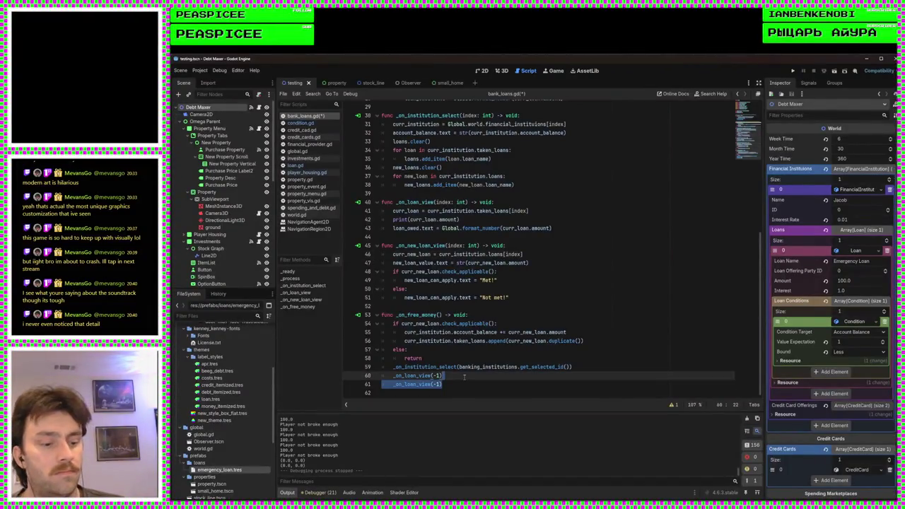
{"action": "key", "text": "BackSpace"}
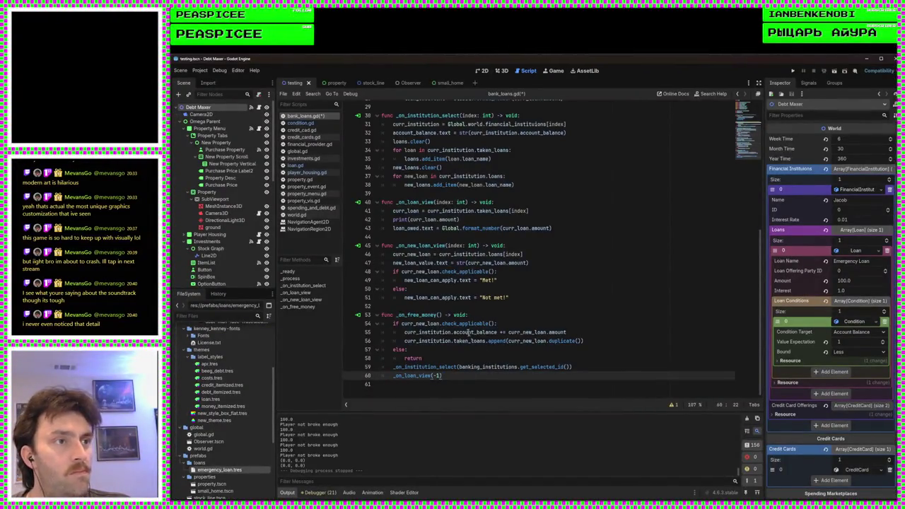
Step: Copy the Met/Not met if/else block into the end of _on_free_money, save, and run the project
{"action": "mouse_move", "coordinate": [525, 299]}
{"action": "left_mouse_down"}
{"action": "mouse_move", "coordinate": [396, 290]}
{"action": "mouse_move", "coordinate": [386, 276]}
{"action": "left_mouse_up"}
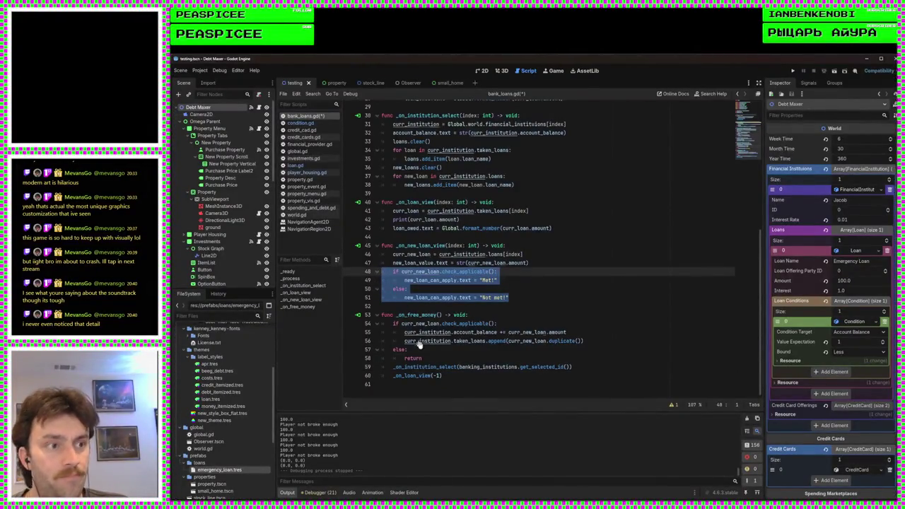
{"action": "left_click", "coordinate": [463, 374]}
{"action": "key", "text": "Return"}
{"action": "type", "text": "if curr_new_loan.check_applicable(): \t\tnew_loan_can_apply.text = \"Met!\" \telse: \t\tnew_loan_can_apply.text = \"Not met!\""}
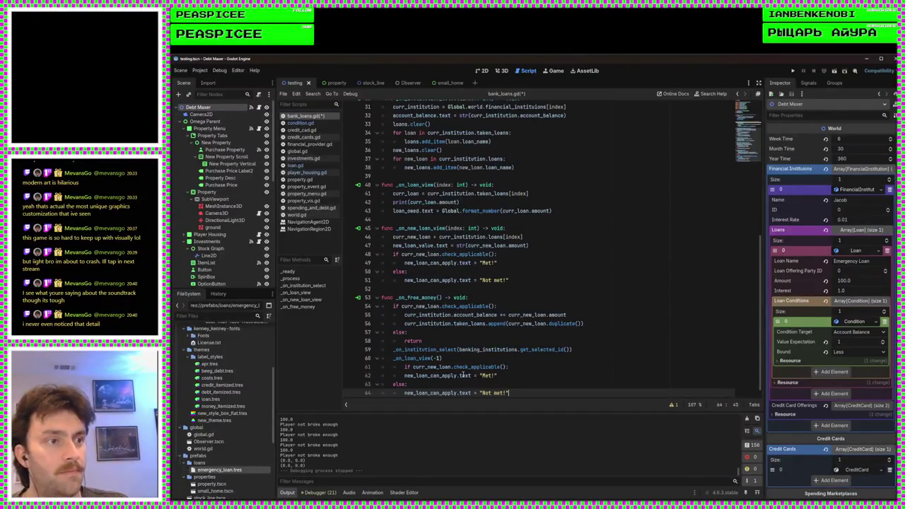
{"action": "key", "text": "ctrl+s"}
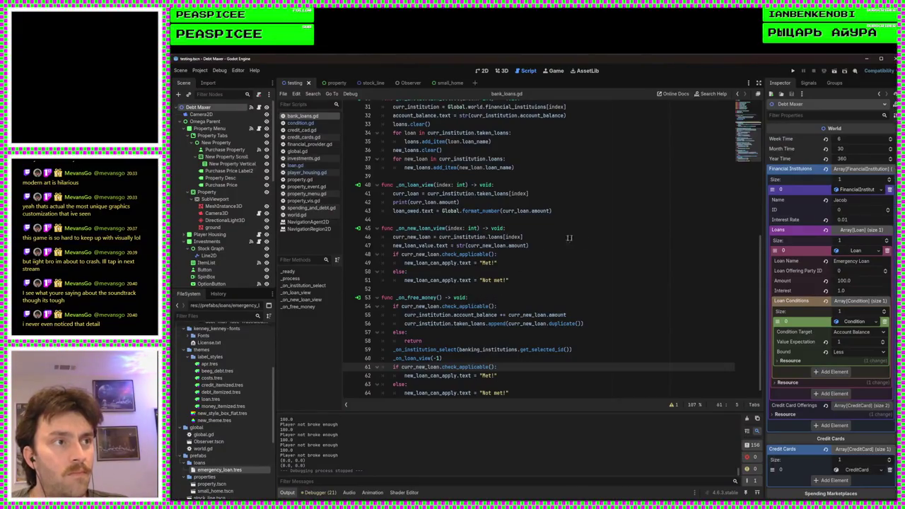
{"action": "left_click", "coordinate": [793, 71]}
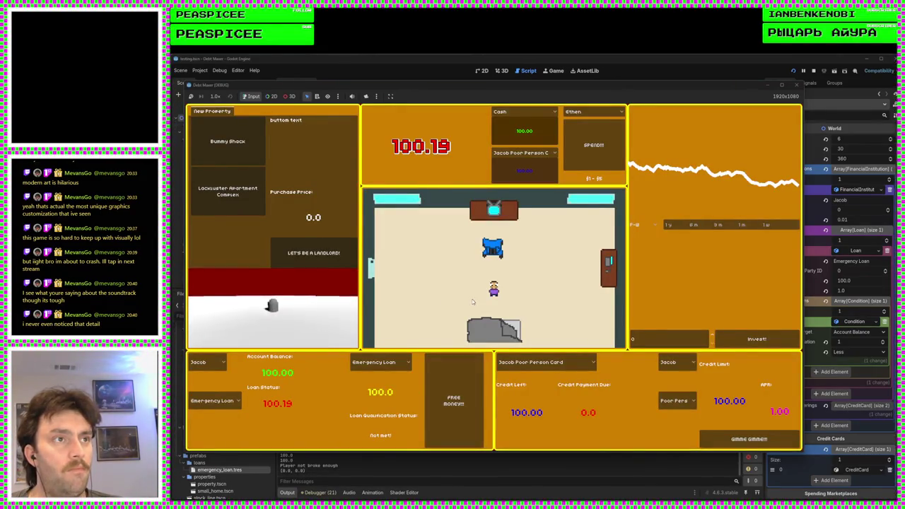
Step: Choose Jacob as the spending account and spend his balance down to zero
{"action": "left_click", "coordinate": [523, 112]}
{"action": "left_click", "coordinate": [523, 131]}
{"action": "left_click", "coordinate": [581, 130]}
{"action": "left_click", "coordinate": [587, 131]}
{"action": "left_click", "coordinate": [595, 133]}
{"action": "left_click", "coordinate": [600, 134]}
{"action": "left_click", "coordinate": [600, 135]}
{"action": "left_click", "coordinate": [600, 135]}
{"action": "left_click", "coordinate": [600, 134]}
{"action": "left_click", "coordinate": [600, 135]}
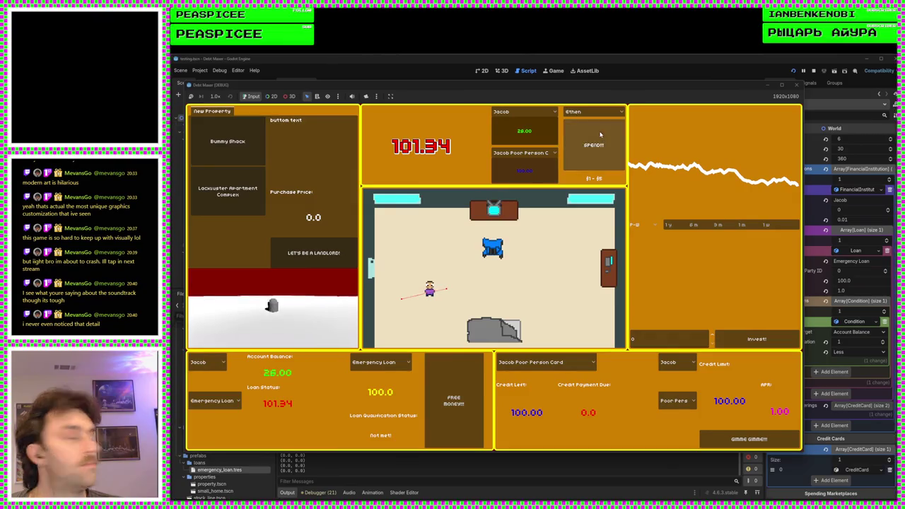
{"action": "left_click", "coordinate": [600, 134]}
{"action": "left_click", "coordinate": [600, 133]}
{"action": "left_click", "coordinate": [600, 132]}
{"action": "left_click", "coordinate": [600, 133]}
{"action": "left_click", "coordinate": [600, 136]}
{"action": "left_click", "coordinate": [600, 140]}
{"action": "left_click", "coordinate": [602, 144]}
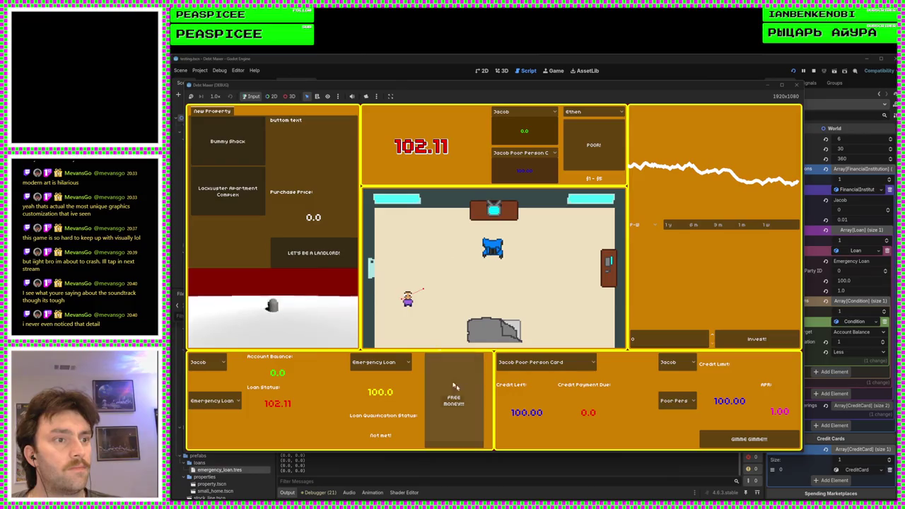
Step: Take the emergency loan with FREE MONEY!!! and spend some of the borrowed money
{"action": "left_click", "coordinate": [456, 400]}
{"action": "left_click", "coordinate": [602, 159]}
{"action": "left_click", "coordinate": [602, 159]}
{"action": "left_click", "coordinate": [601, 159]}
Step: Check the new-loan dropdown to see the emergency loan's status now reads Not met
{"action": "left_click", "coordinate": [224, 402]}
{"action": "left_click", "coordinate": [219, 422]}
{"action": "left_click", "coordinate": [223, 401]}
{"action": "left_click", "coordinate": [224, 419]}
{"action": "left_click", "coordinate": [223, 400]}
{"action": "left_click", "coordinate": [220, 421]}
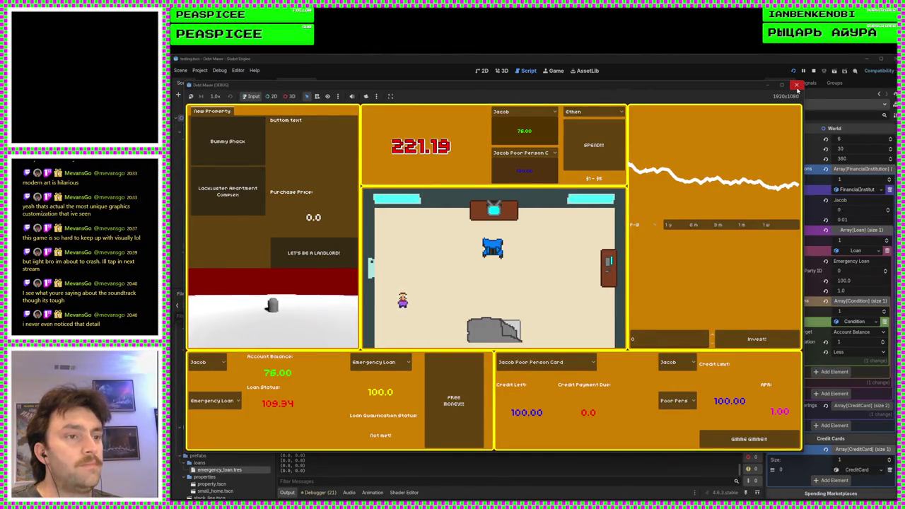
Step: Stop the game and switch to the 2D view of the testing scene
{"action": "left_click", "coordinate": [796, 85]}
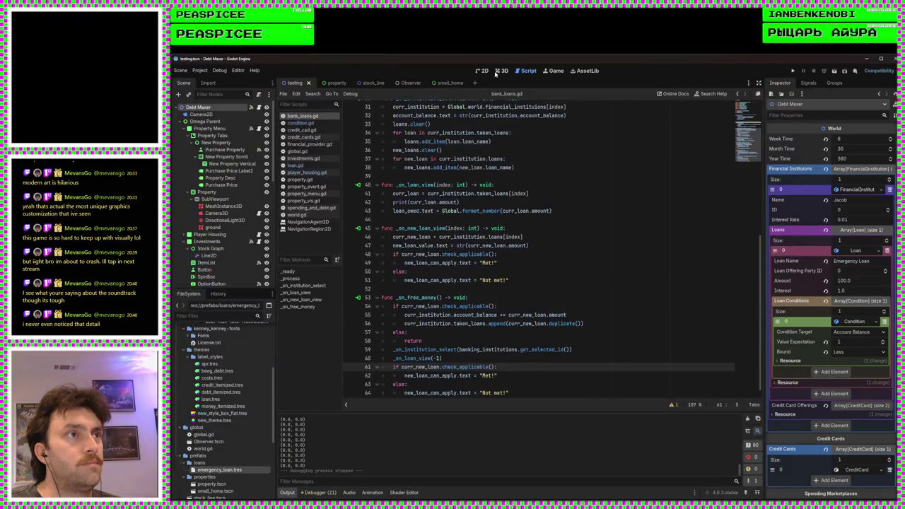
{"action": "left_click", "coordinate": [484, 71]}
{"action": "scroll", "coordinate": [414, 296], "scroll_direction": "up", "scroll_amount": 3}
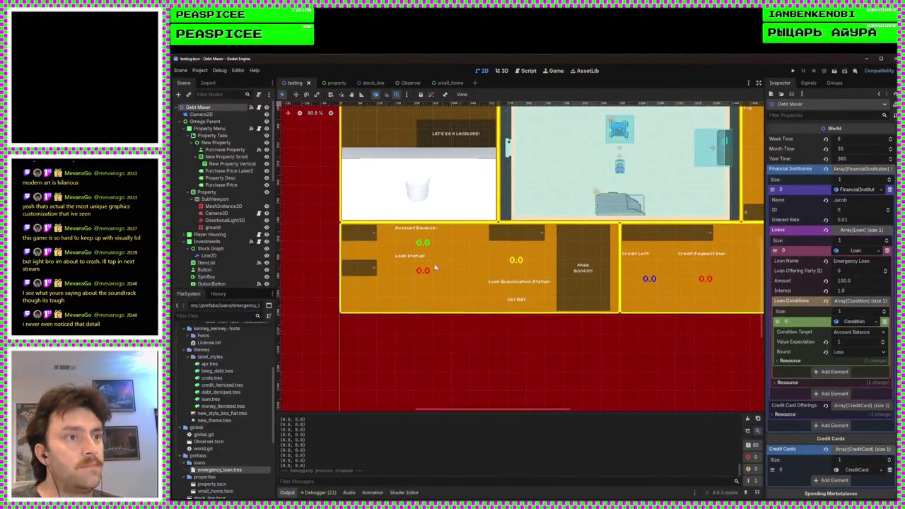
Step: Inspect the Bank Loans panel's Loan Debt value, Loan Status and Account Balance labels
{"action": "left_click", "coordinate": [414, 296]}
{"action": "scroll", "coordinate": [414, 297], "scroll_direction": "up", "scroll_amount": 4}
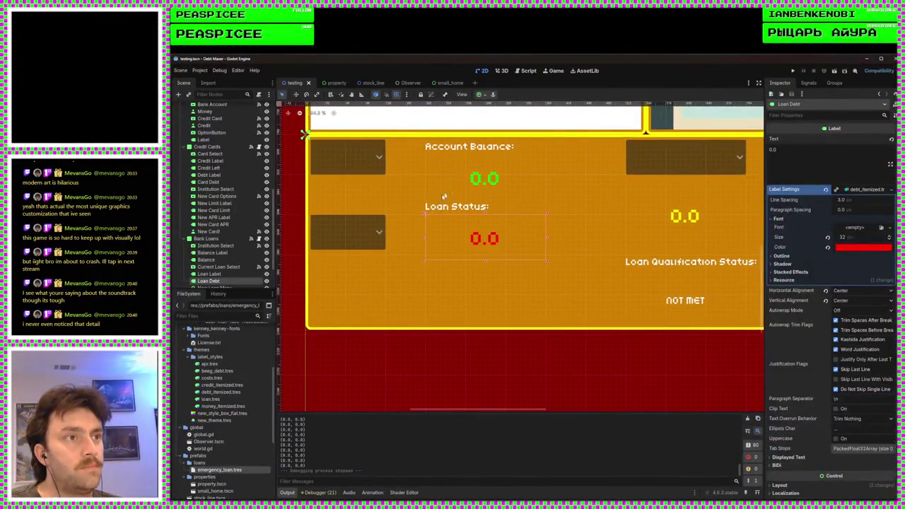
{"action": "left_click", "coordinate": [438, 206]}
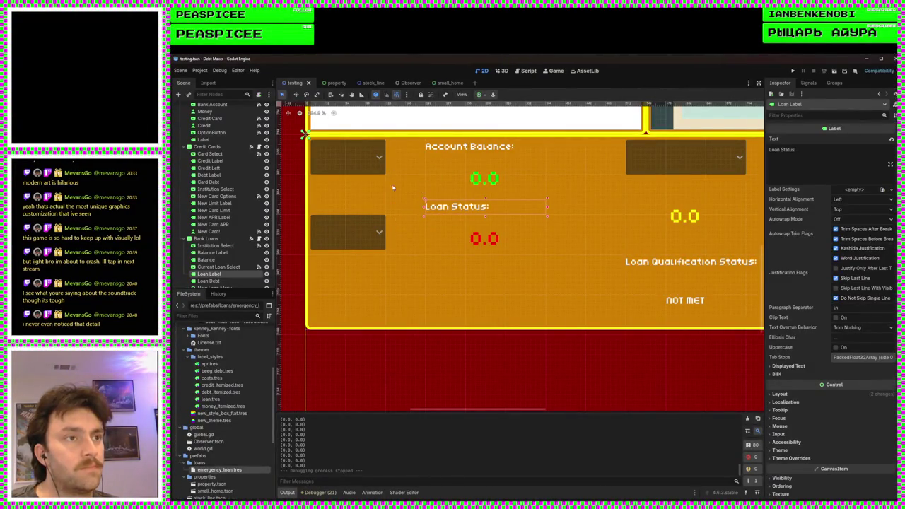
{"action": "left_click_drag", "start_coordinate": [444, 271], "coordinate": [481, 294]}
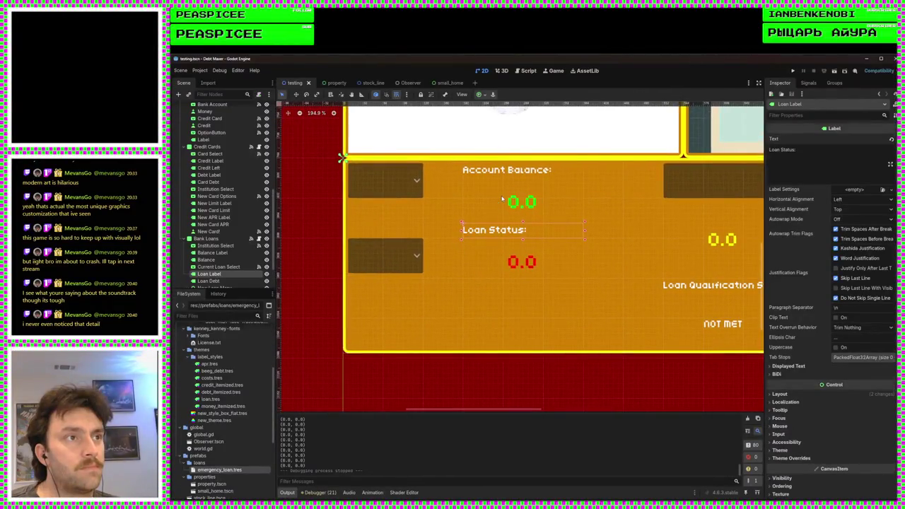
{"action": "left_click", "coordinate": [522, 201]}
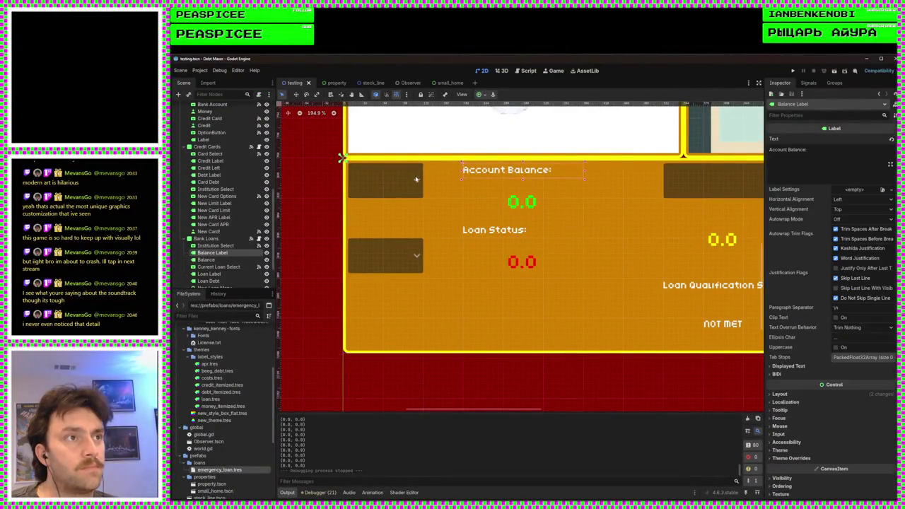
{"action": "scroll", "coordinate": [413, 174], "scroll_direction": "up", "scroll_amount": 5}
Step: Place Institution Select at (8, 8) and Current Loan Select directly below it at (8, 104)
{"action": "left_click", "coordinate": [413, 193]}
{"action": "left_click_drag", "start_coordinate": [413, 193], "coordinate": [412, 206]}
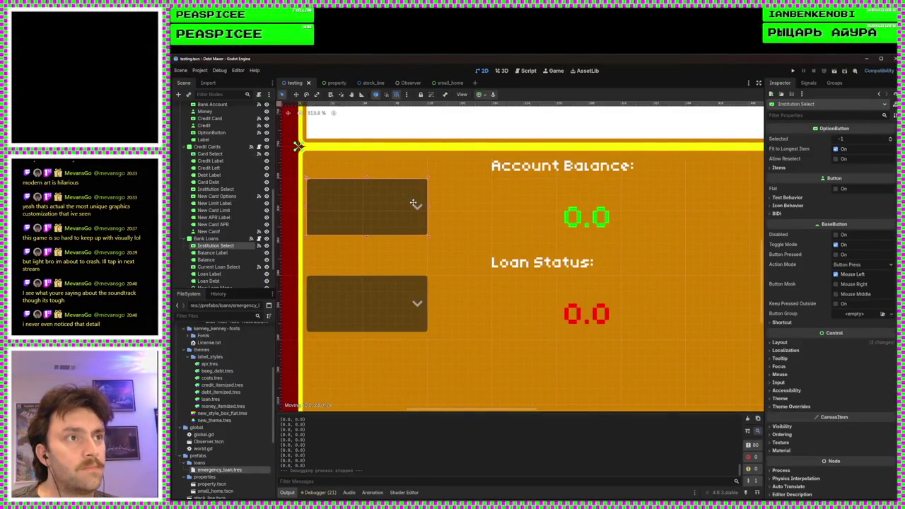
{"action": "scroll", "coordinate": [474, 241], "scroll_direction": "down", "scroll_amount": 2}
{"action": "scroll", "coordinate": [452, 226], "scroll_direction": "up", "scroll_amount": 1}
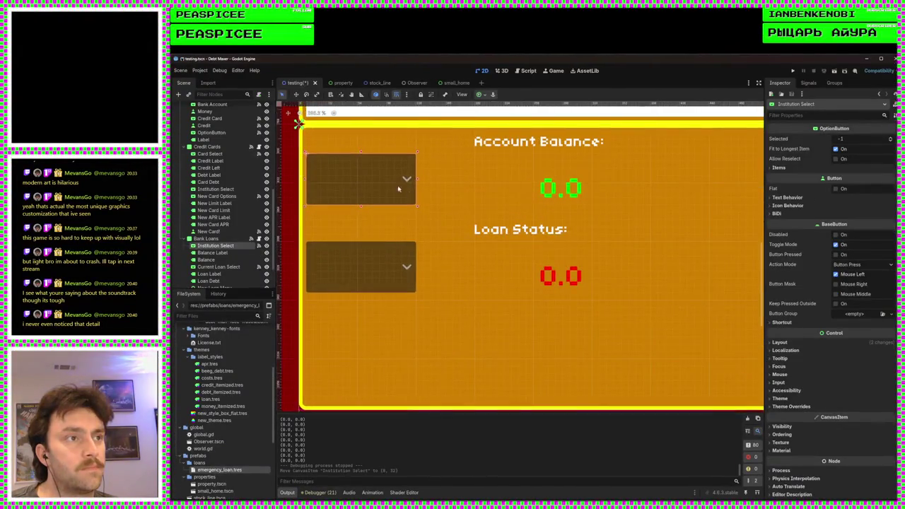
{"action": "left_click_drag", "start_coordinate": [380, 185], "coordinate": [377, 162]}
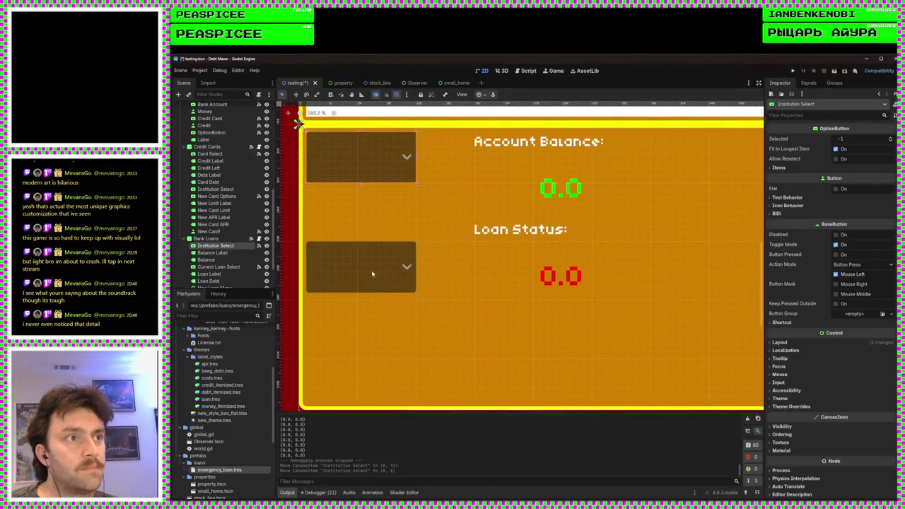
{"action": "left_click_drag", "start_coordinate": [374, 269], "coordinate": [374, 252]}
{"action": "scroll", "coordinate": [485, 277], "scroll_direction": "down", "scroll_amount": 1}
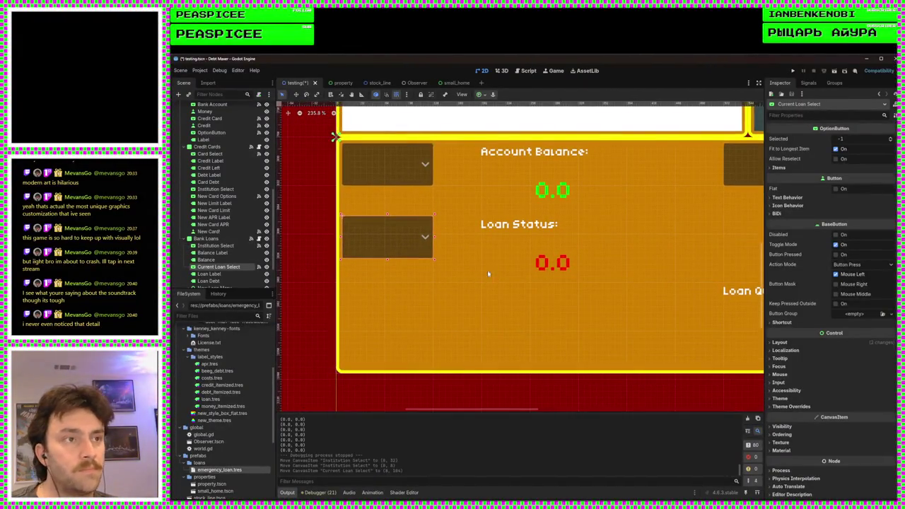
{"action": "scroll", "coordinate": [488, 274], "scroll_direction": "down", "scroll_amount": 2}
{"action": "scroll", "coordinate": [488, 289], "scroll_direction": "up", "scroll_amount": 1}
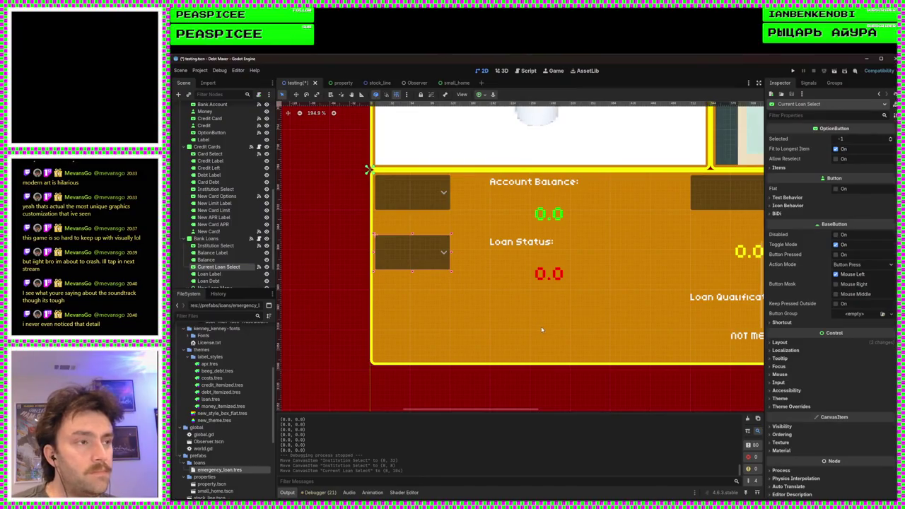
{"action": "scroll", "coordinate": [542, 330], "scroll_direction": "down", "scroll_amount": 4}
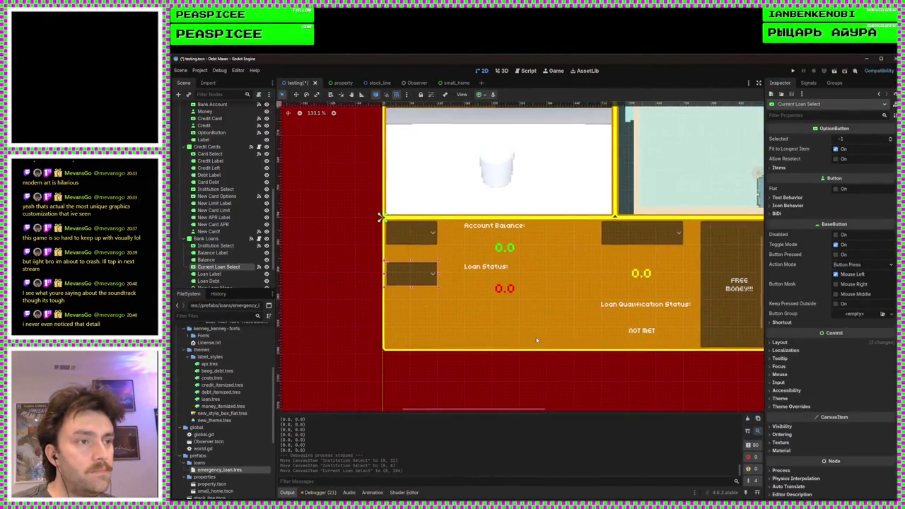
{"action": "scroll", "coordinate": [536, 340], "scroll_direction": "up", "scroll_amount": 5}
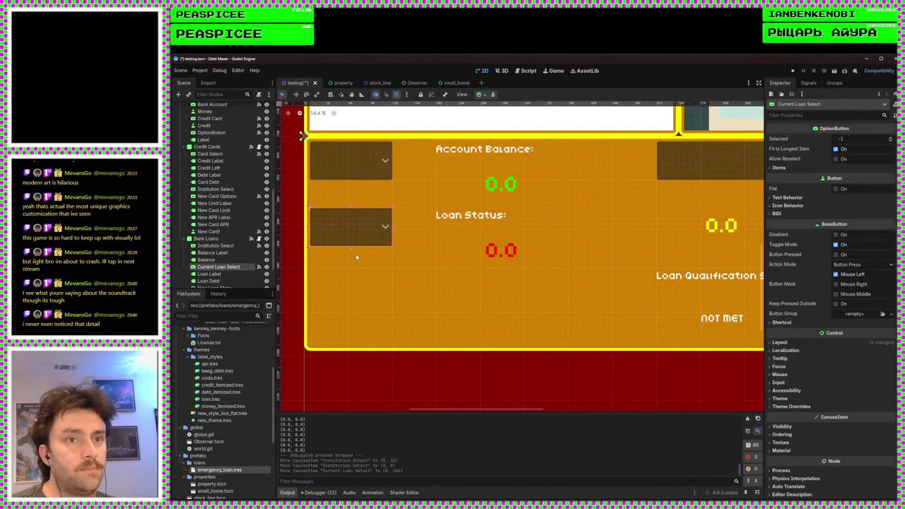
{"action": "key", "text": "ctrl+v"}
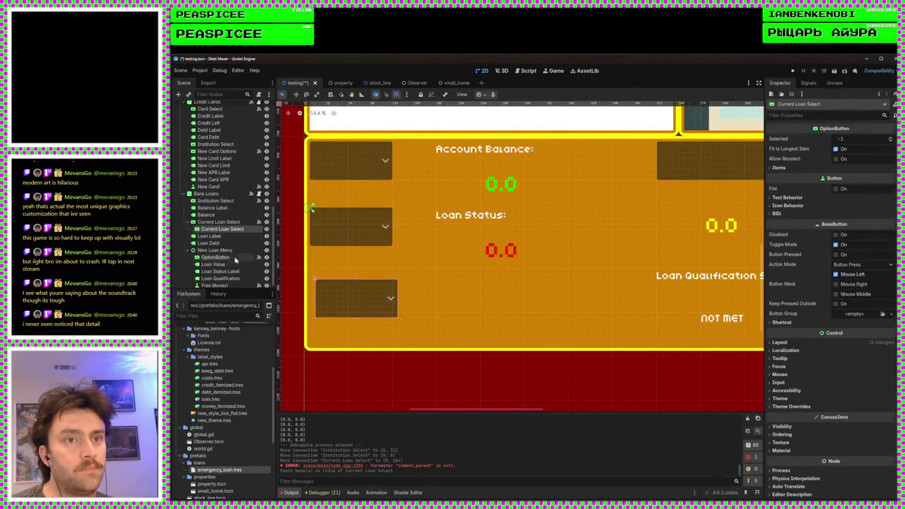
{"action": "left_click_drag", "start_coordinate": [221, 235], "coordinate": [201, 247]}
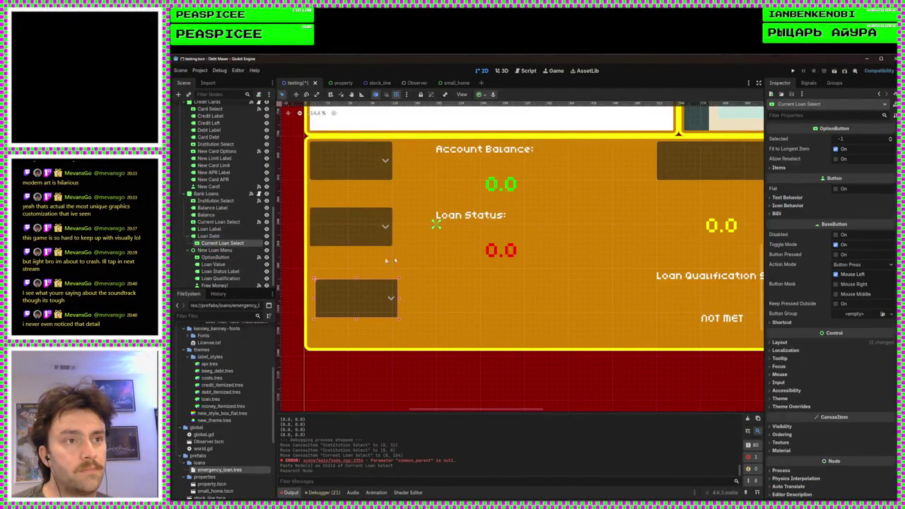
{"action": "key", "text": "Delete"}
{"action": "left_click", "coordinate": [460, 291]}
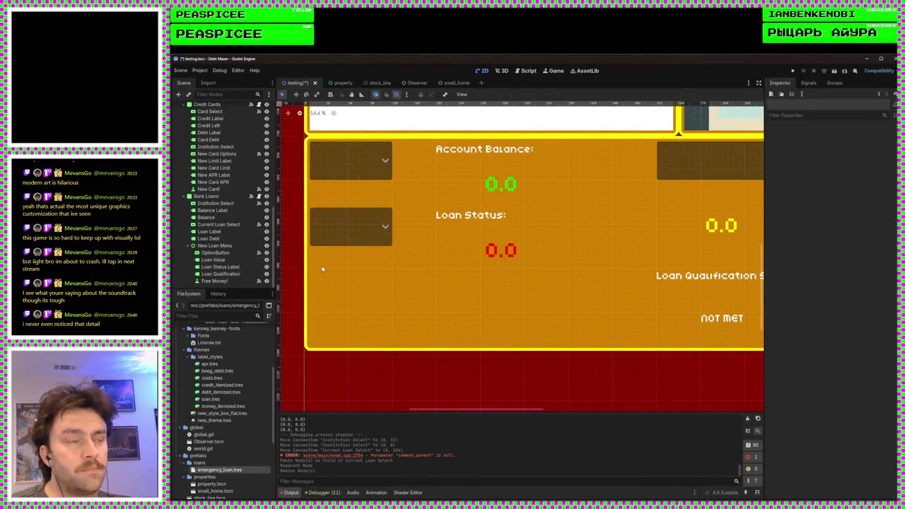
{"action": "scroll", "coordinate": [496, 330], "scroll_direction": "down", "scroll_amount": 5}
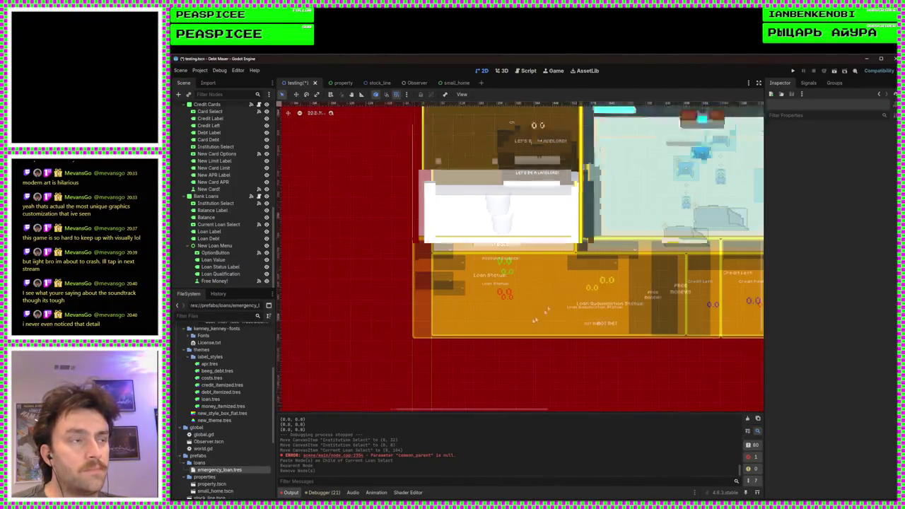
{"action": "scroll", "coordinate": [410, 303], "scroll_direction": "right", "scroll_amount": 5}
{"action": "scroll", "coordinate": [410, 303], "scroll_direction": "down", "scroll_amount": 2}
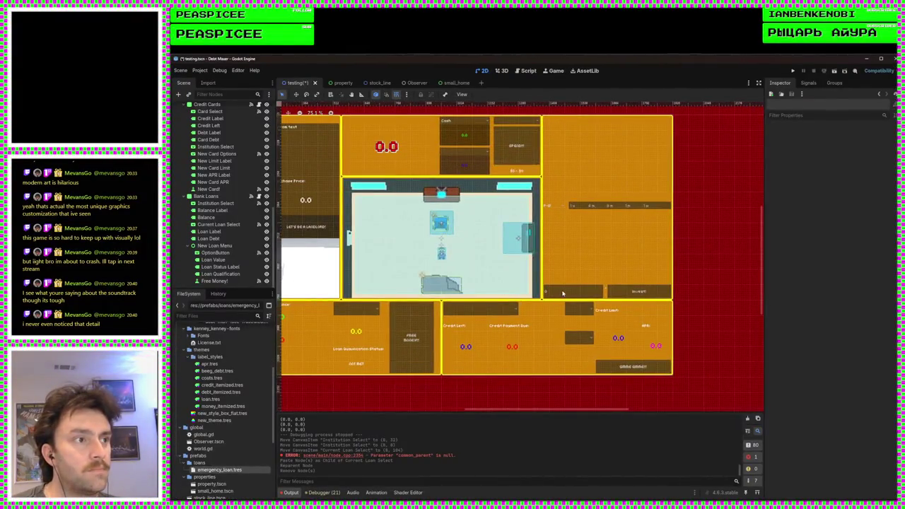
{"action": "left_click", "coordinate": [540, 338]}
{"action": "scroll", "coordinate": [417, 299], "scroll_direction": "up", "scroll_amount": 5}
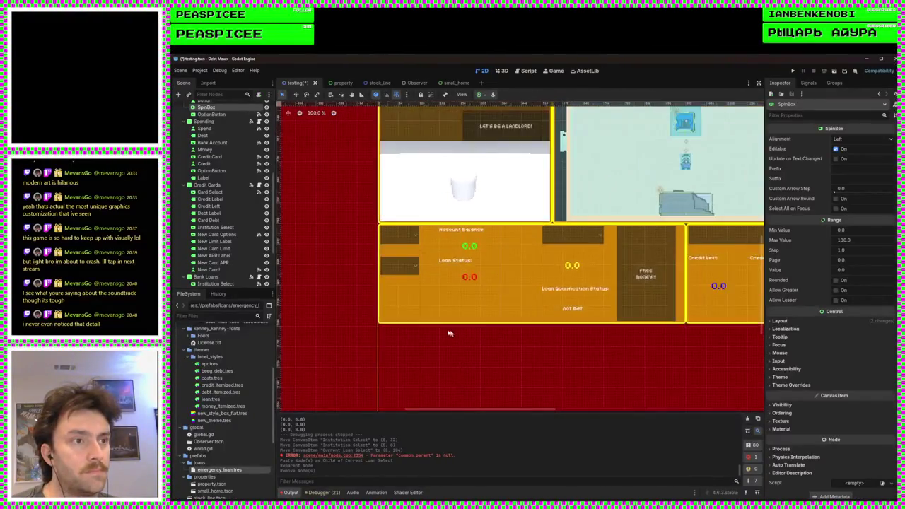
Step: Paste the copied SpinBox into Bank Loans and order it right after Loan Debt
{"action": "left_click", "coordinate": [417, 299]}
{"action": "scroll", "coordinate": [448, 301], "scroll_direction": "up", "scroll_amount": 3}
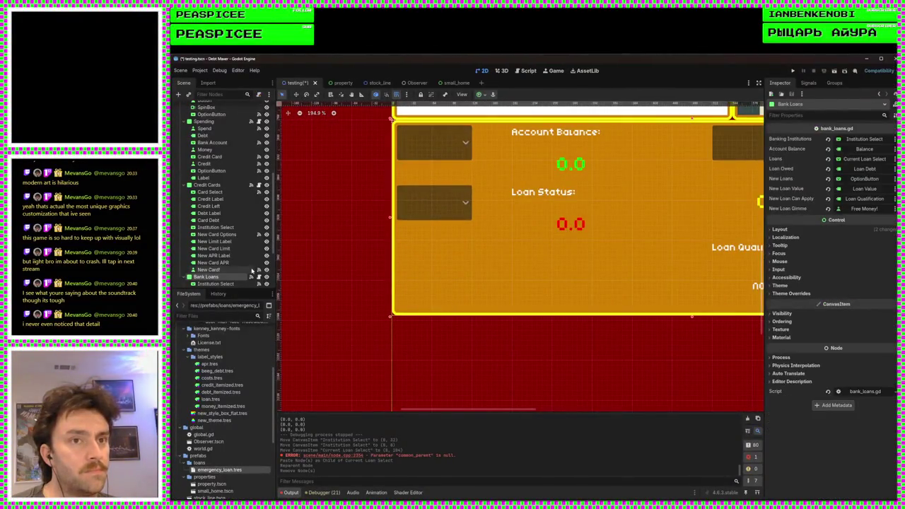
{"action": "scroll", "coordinate": [226, 221], "scroll_direction": "down", "scroll_amount": 5}
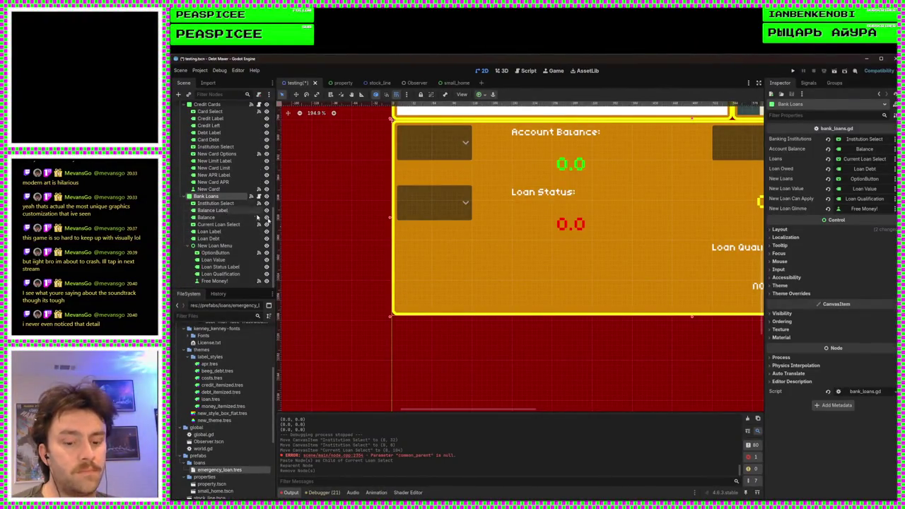
{"action": "key", "text": "ctrl+v"}
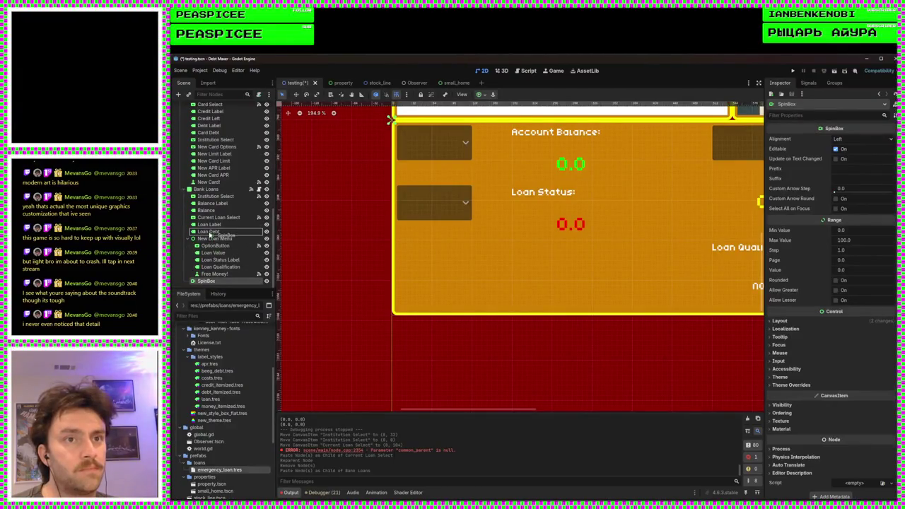
{"action": "left_click", "coordinate": [208, 232]}
{"action": "left_click_drag", "start_coordinate": [209, 236], "coordinate": [211, 239]}
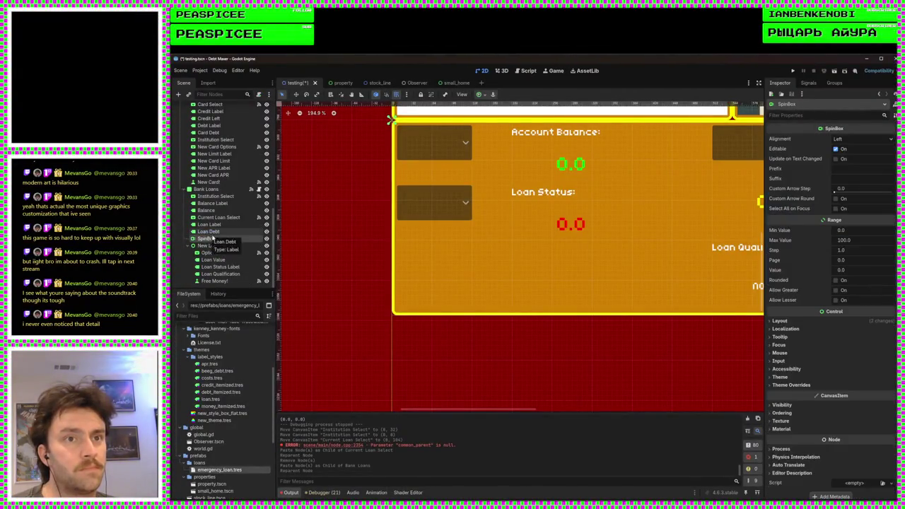
{"action": "scroll", "coordinate": [504, 290], "scroll_direction": "down", "scroll_amount": 3}
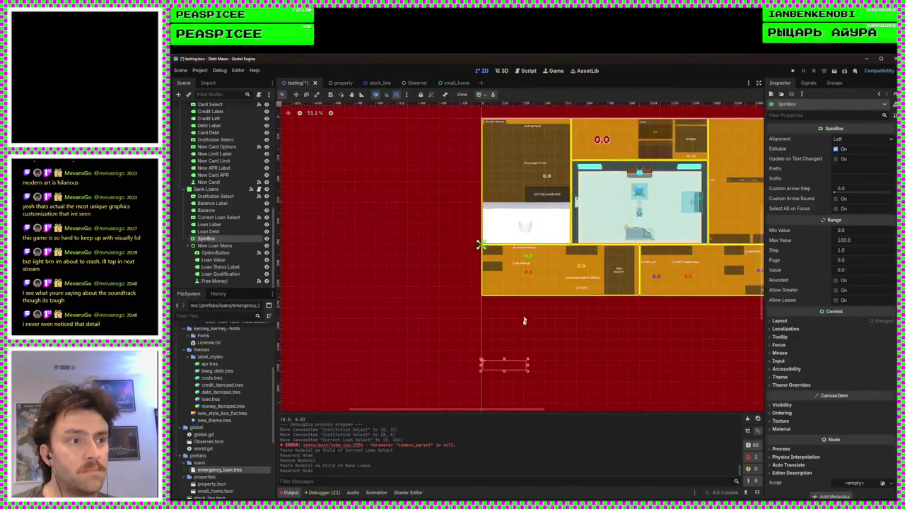
{"action": "scroll", "coordinate": [524, 320], "scroll_direction": "up", "scroll_amount": 1}
Step: Move the SpinBox under the loan dropdown to (8, 192) and size it 192×112
{"action": "left_click_drag", "start_coordinate": [520, 353], "coordinate": [527, 280]}
{"action": "scroll", "coordinate": [526, 279], "scroll_direction": "up", "scroll_amount": 10}
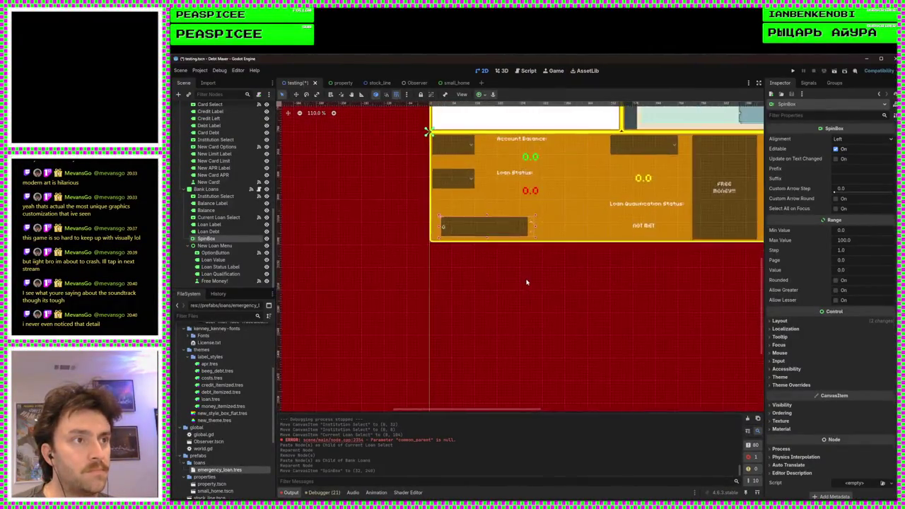
{"action": "scroll", "coordinate": [537, 311], "scroll_direction": "up", "scroll_amount": 2}
{"action": "left_click_drag", "start_coordinate": [552, 301], "coordinate": [537, 265]}
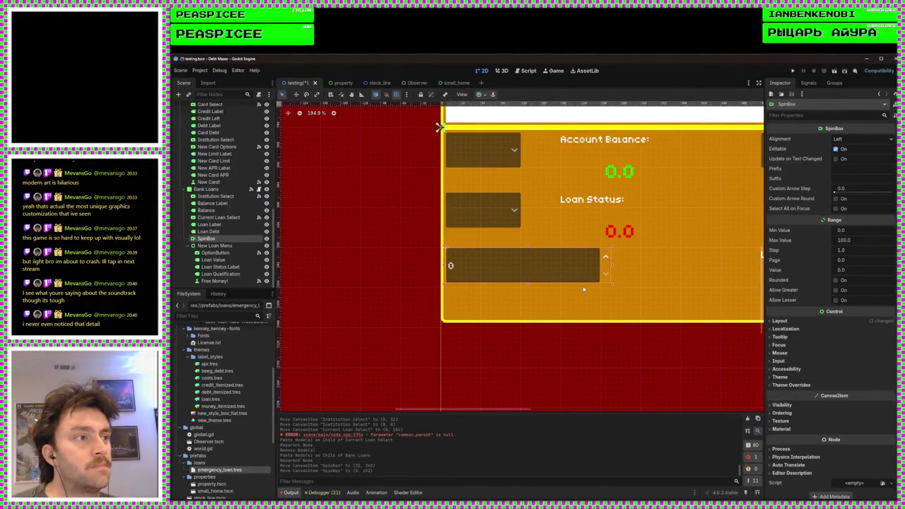
{"action": "mouse_move", "coordinate": [612, 284]}
{"action": "left_mouse_down"}
{"action": "mouse_move", "coordinate": [571, 304]}
{"action": "mouse_move", "coordinate": [563, 326]}
{"action": "left_mouse_up"}
{"action": "scroll", "coordinate": [567, 318], "scroll_direction": "up", "scroll_amount": 2}
{"action": "scroll", "coordinate": [551, 325], "scroll_direction": "down", "scroll_amount": 1}
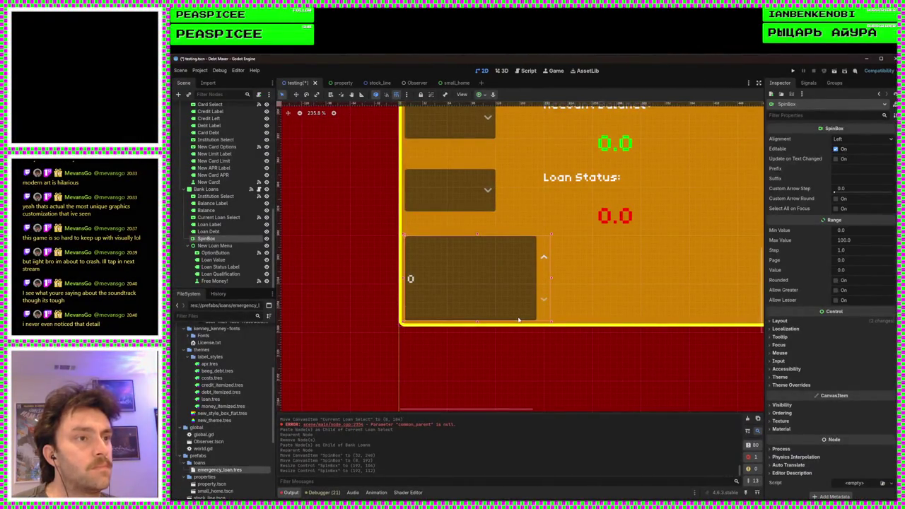
Step: Set the SpinBox's Alignment to Center
{"action": "left_click", "coordinate": [858, 139]}
{"action": "left_click", "coordinate": [857, 159]}
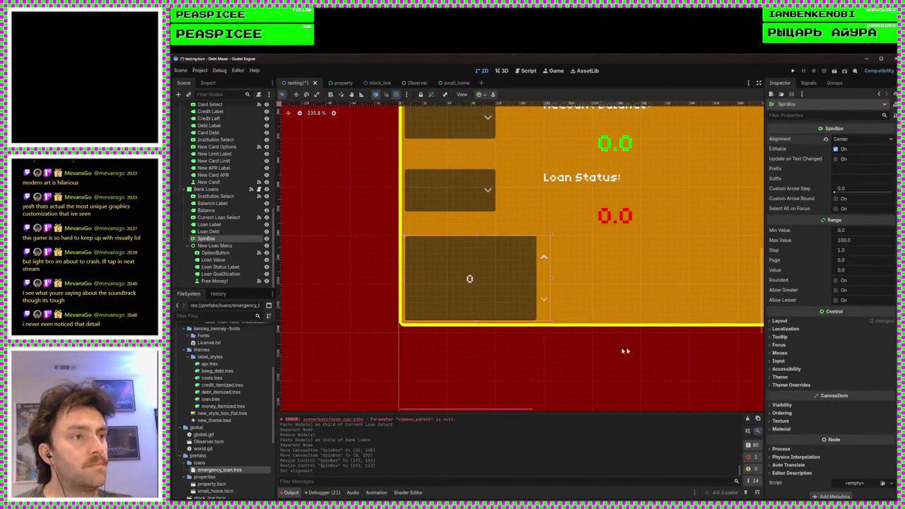
{"action": "scroll", "coordinate": [445, 311], "scroll_direction": "down", "scroll_amount": 3}
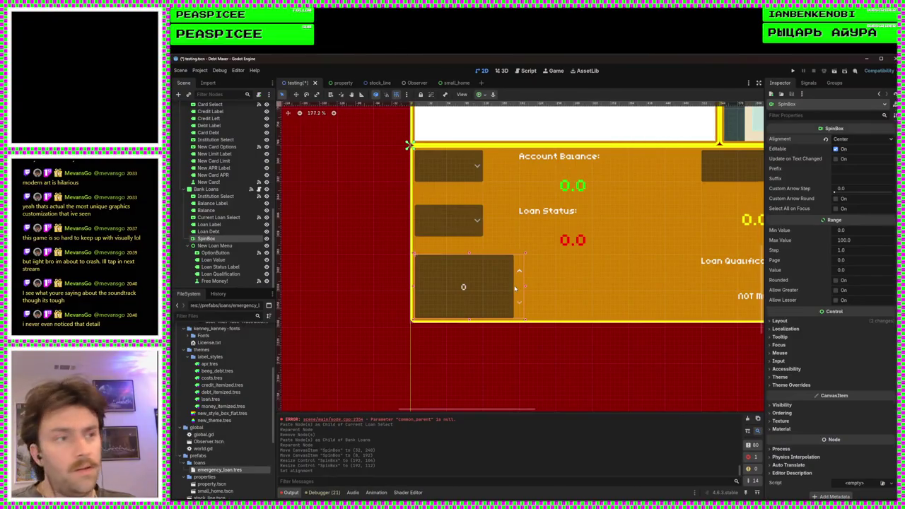
{"action": "scroll", "coordinate": [514, 288], "scroll_direction": "up", "scroll_amount": 1}
{"action": "scroll", "coordinate": [526, 306], "scroll_direction": "down", "scroll_amount": 4}
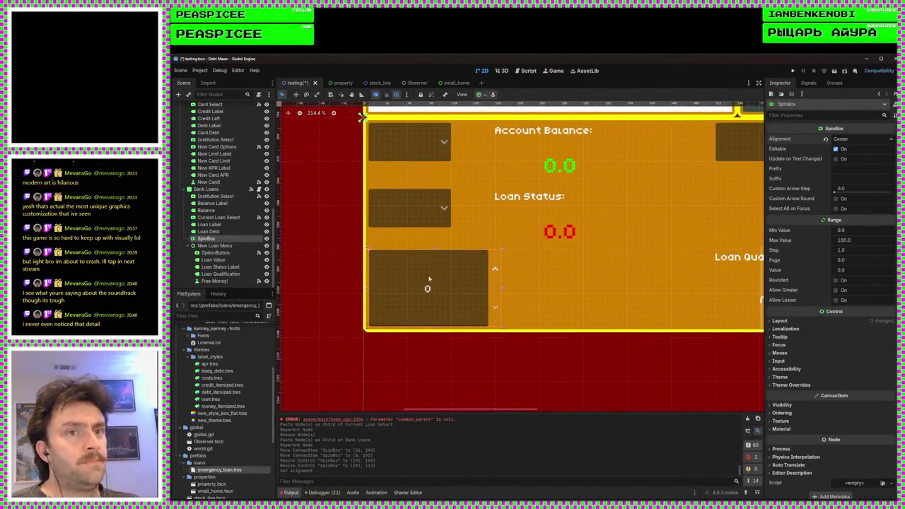
{"action": "scroll", "coordinate": [585, 278], "scroll_direction": "right", "scroll_amount": 2}
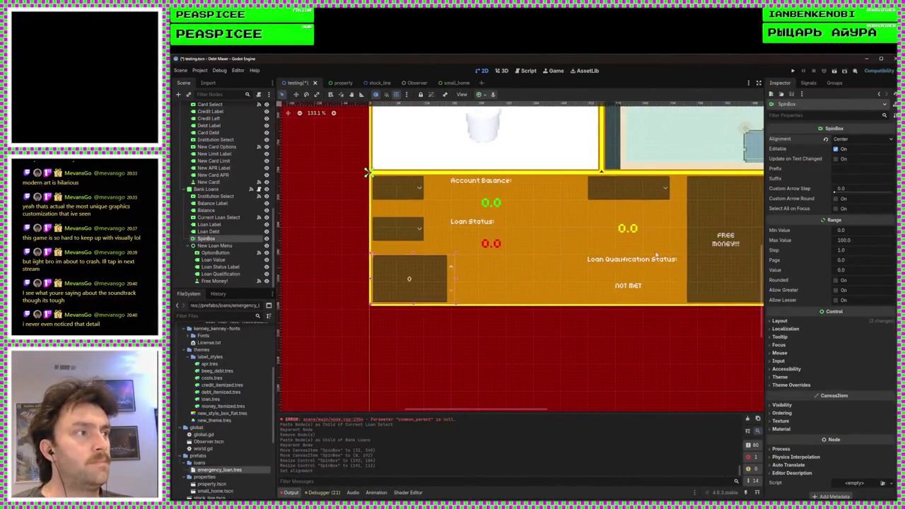
Step: Paste a copy of the Free Money! button into Bank Loans, ordered right after SpinBox
{"action": "left_click", "coordinate": [704, 262]}
{"action": "left_click", "coordinate": [207, 188]}
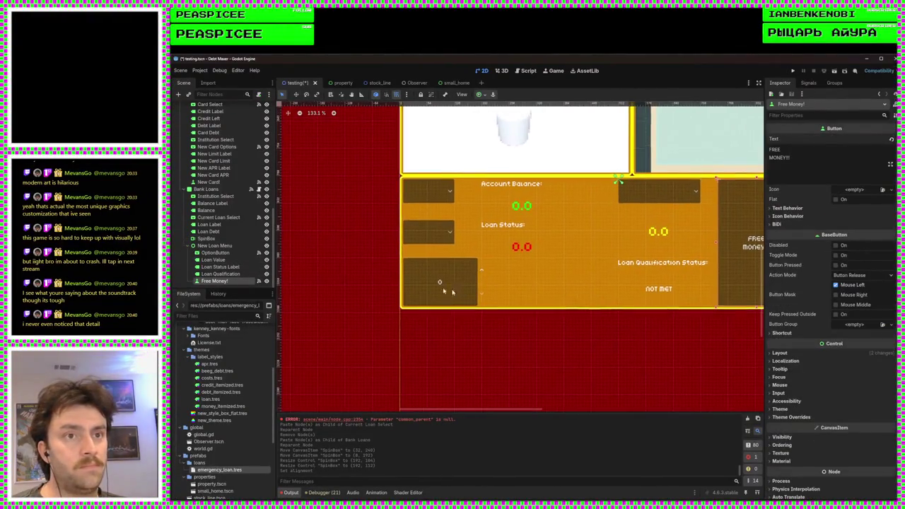
{"action": "key", "text": "ctrl+v"}
{"action": "left_click_drag", "start_coordinate": [212, 281], "coordinate": [210, 237]}
{"action": "scroll", "coordinate": [469, 262], "scroll_direction": "up", "scroll_amount": 3}
{"action": "scroll", "coordinate": [545, 278], "scroll_direction": "down", "scroll_amount": 3}
{"action": "scroll", "coordinate": [544, 193], "scroll_direction": "up", "scroll_amount": 2}
{"action": "scroll", "coordinate": [545, 194], "scroll_direction": "up", "scroll_amount": 1}
Step: Move and resize the new button so it sits beside the SpinBox below Loan Status
{"action": "left_click_drag", "start_coordinate": [583, 114], "coordinate": [583, 272]}
{"action": "left_click_drag", "start_coordinate": [585, 304], "coordinate": [552, 304]}
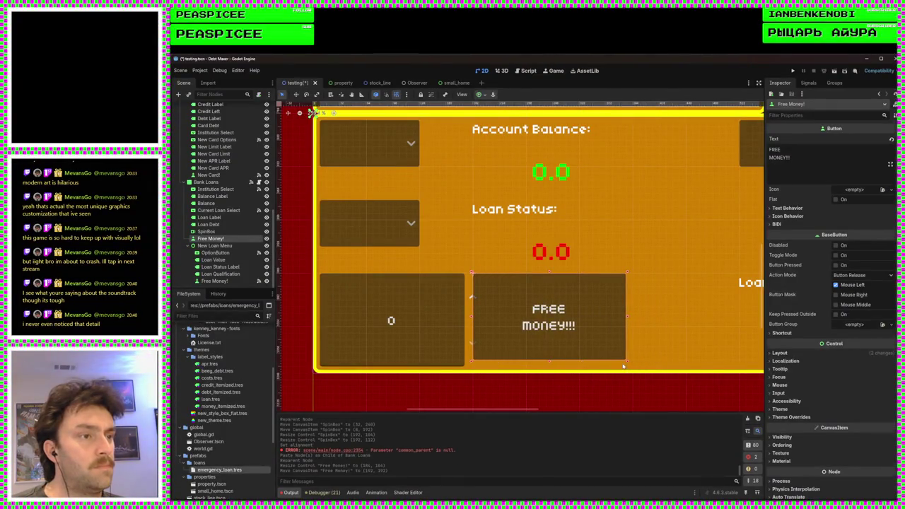
{"action": "left_click_drag", "start_coordinate": [625, 359], "coordinate": [698, 359]}
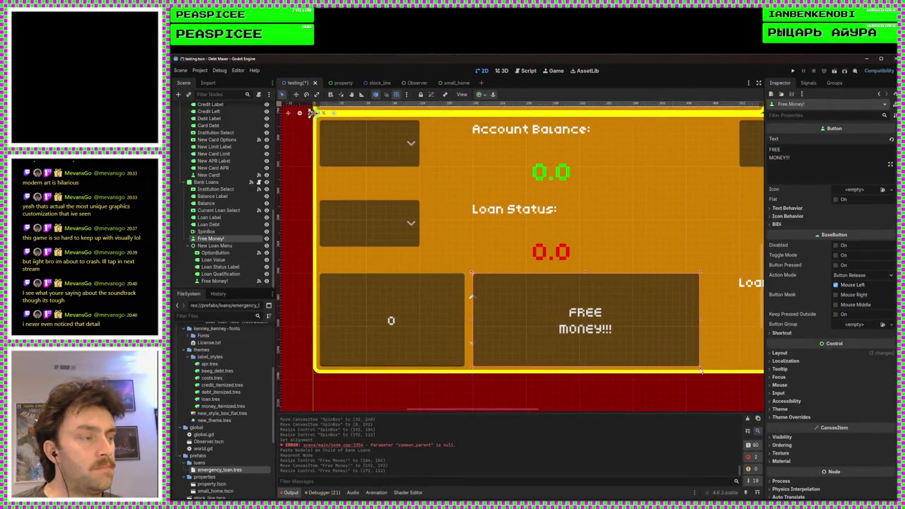
{"action": "scroll", "coordinate": [502, 346], "scroll_direction": "down", "scroll_amount": 2}
{"action": "scroll", "coordinate": [646, 360], "scroll_direction": "down", "scroll_amount": 2}
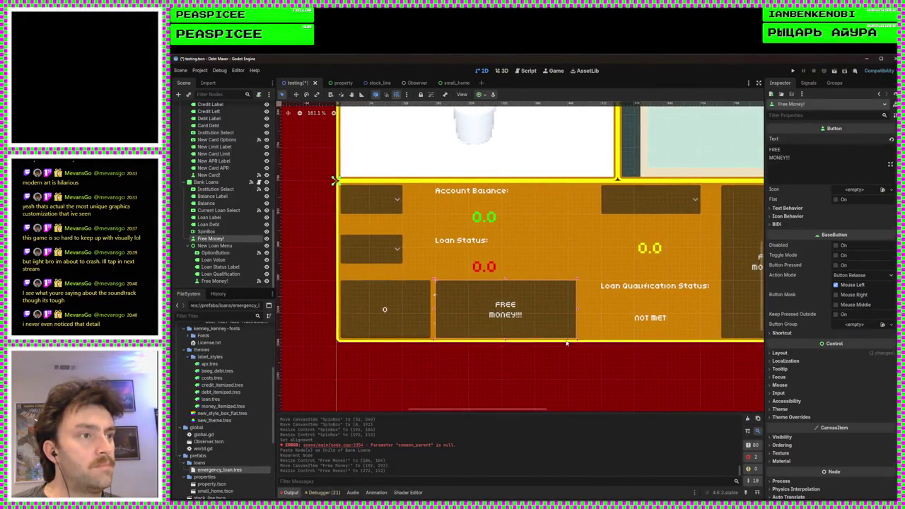
{"action": "mouse_move", "coordinate": [576, 312]}
{"action": "left_mouse_down"}
{"action": "mouse_move", "coordinate": [599, 307]}
{"action": "mouse_move", "coordinate": [555, 315]}
{"action": "left_mouse_up"}
{"action": "scroll", "coordinate": [599, 310], "scroll_direction": "up", "scroll_amount": 3}
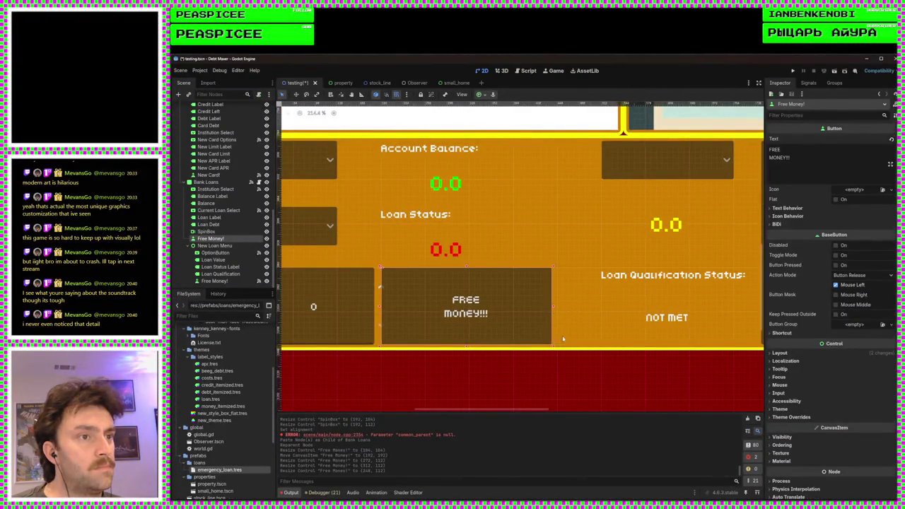
{"action": "scroll", "coordinate": [521, 306], "scroll_direction": "up", "scroll_amount": 3}
{"action": "left_click_drag", "start_coordinate": [480, 306], "coordinate": [488, 303]}
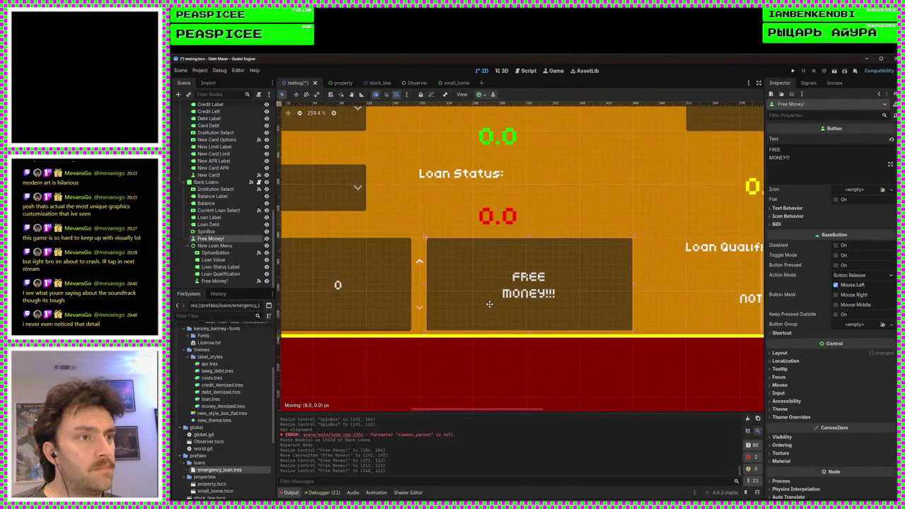
{"action": "mouse_move", "coordinate": [635, 284]}
{"action": "left_mouse_down"}
{"action": "mouse_move", "coordinate": [573, 284]}
{"action": "mouse_move", "coordinate": [580, 284]}
{"action": "left_mouse_up"}
Step: Select the new button's existing label text in its Text property for replacement
{"action": "left_click", "coordinate": [554, 225]}
{"action": "left_click", "coordinate": [572, 285]}
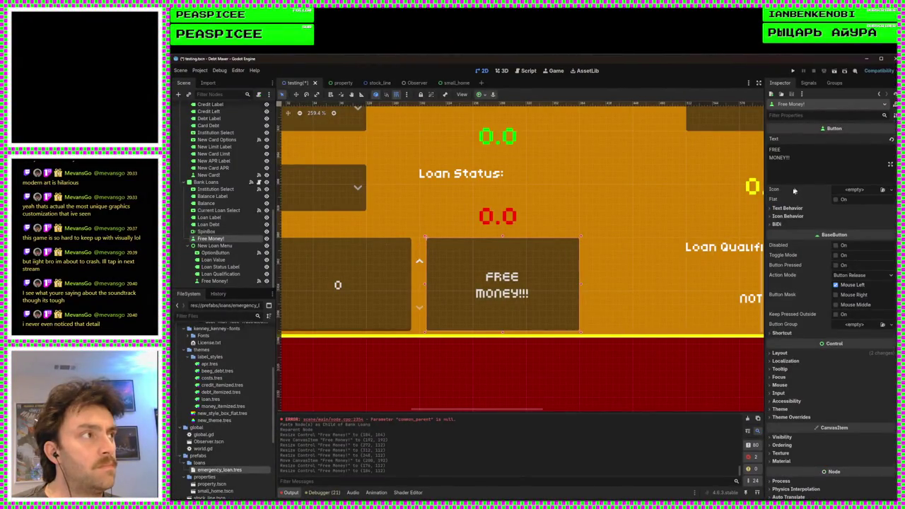
{"action": "left_click_drag", "start_coordinate": [846, 163], "coordinate": [765, 152]}
Step: Set the new button's text to 'Pay off loan'
{"action": "type", "text": "P"}
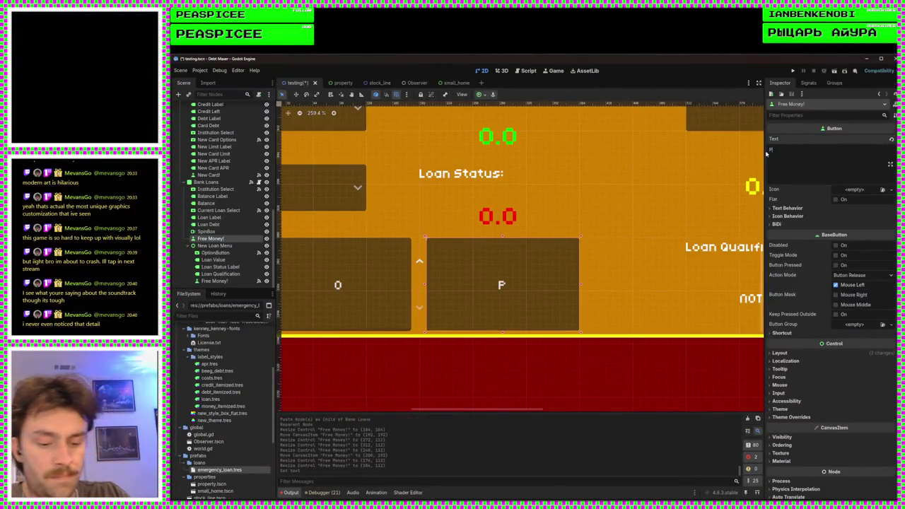
{"action": "type", "text": "ay off loan"}
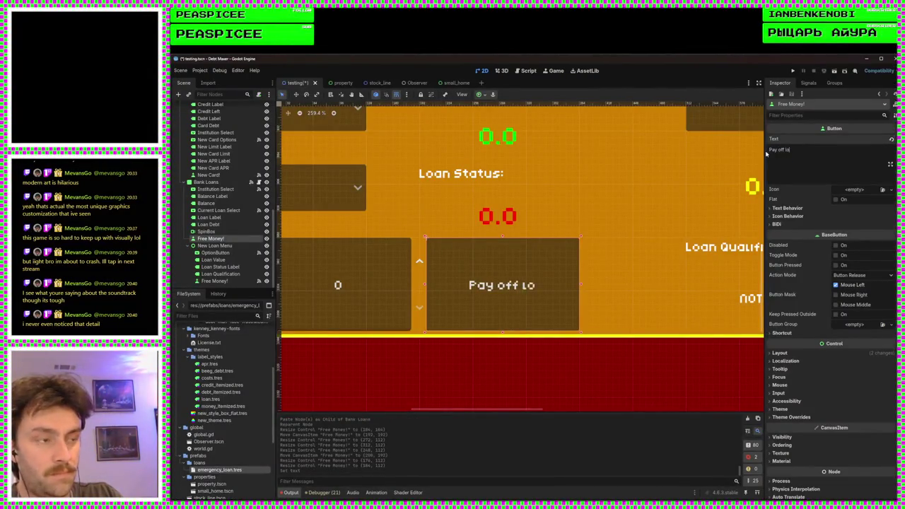
{"action": "key", "text": "Return"}
{"action": "type", "text": "(Lame and"}
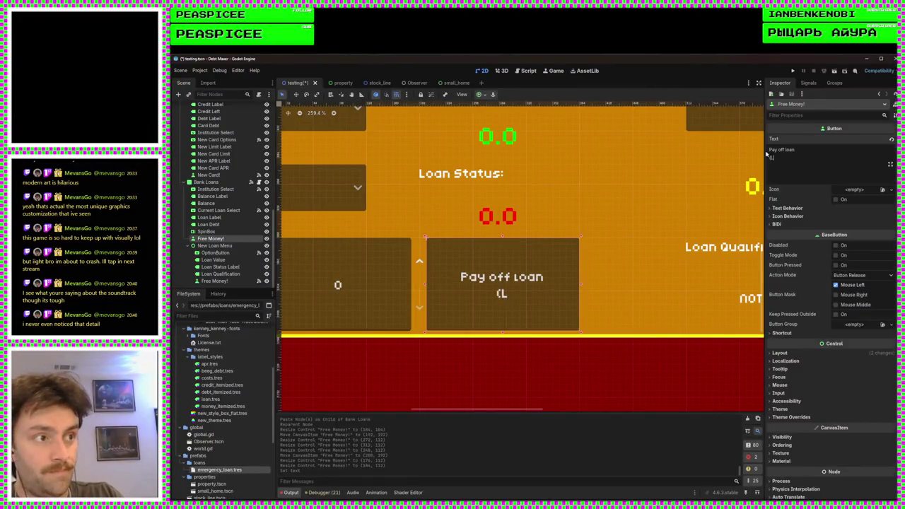
{"action": "key", "text": "BackSpace"}
{"action": "key", "text": "BackSpace"}
{"action": "key", "text": "BackSpace"}
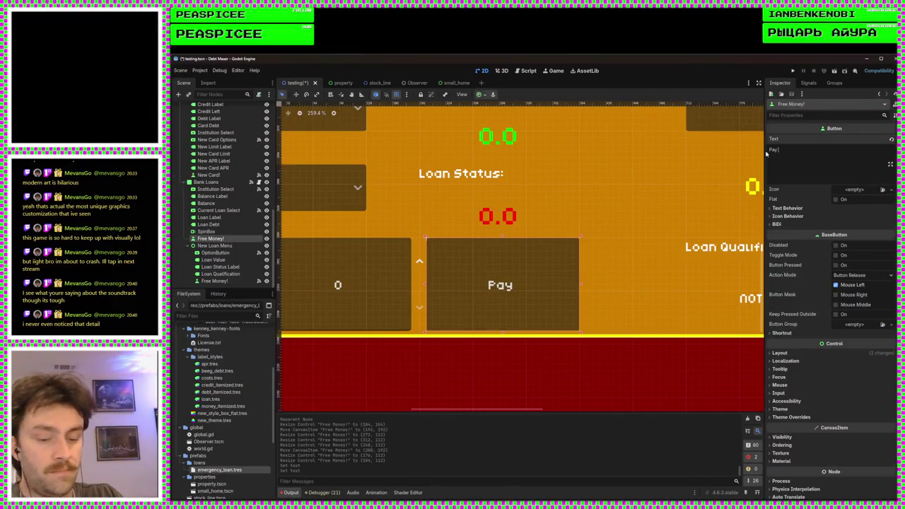
{"action": "type", "text": "off loan"}
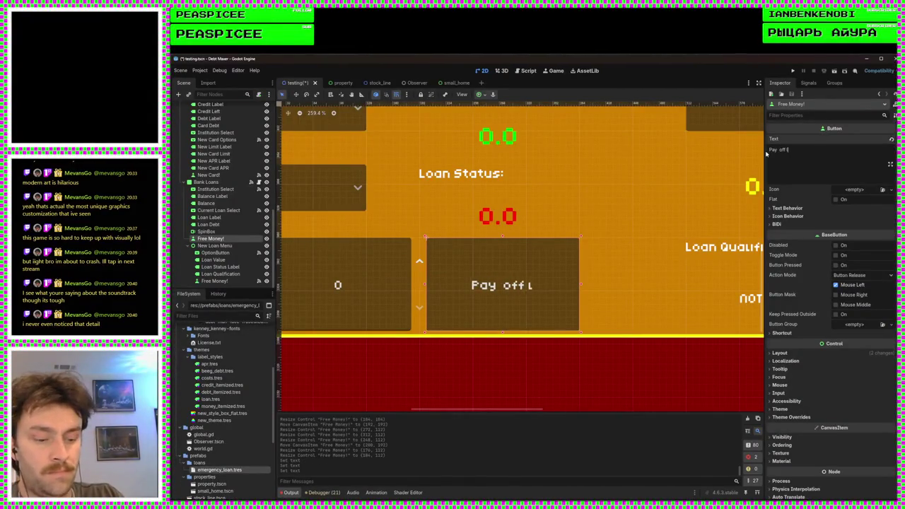
Step: Check the Bank Loans panel, its account balance value and the red loan status value
{"action": "left_click", "coordinate": [624, 233]}
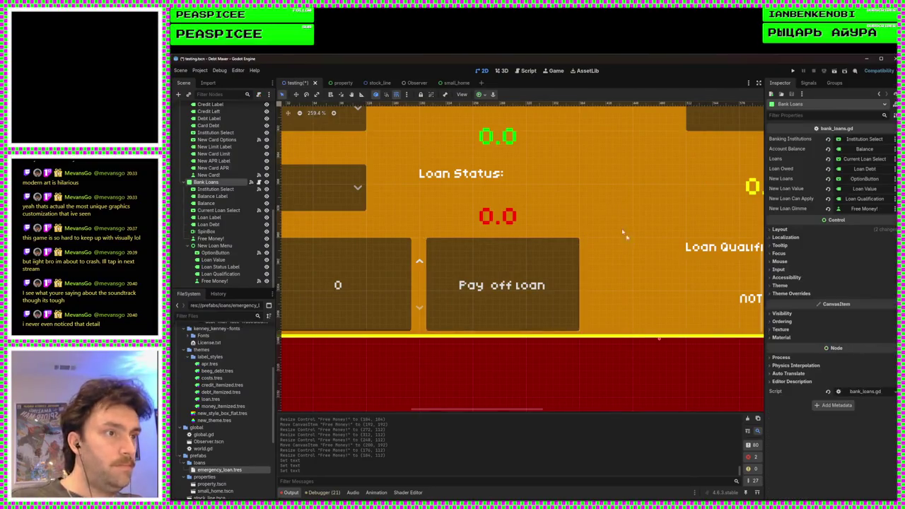
{"action": "scroll", "coordinate": [681, 321], "scroll_direction": "down", "scroll_amount": 2}
{"action": "scroll", "coordinate": [657, 324], "scroll_direction": "down", "scroll_amount": 1}
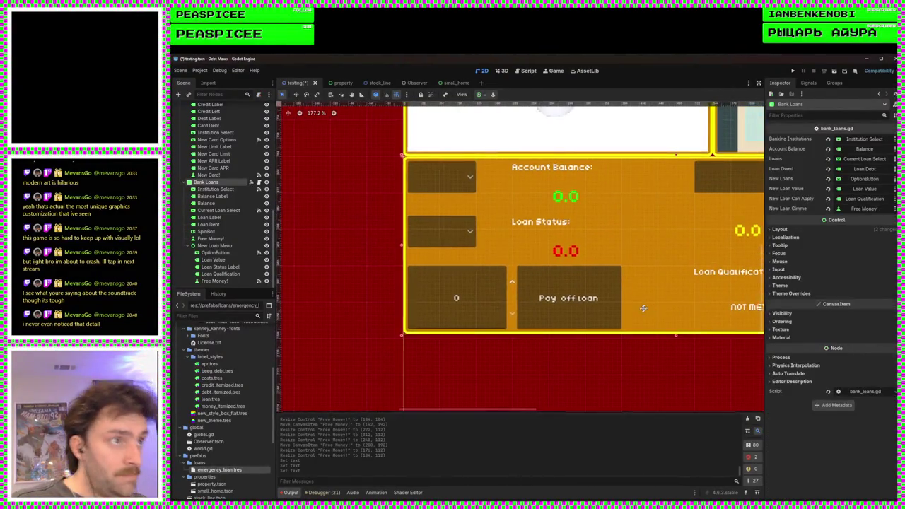
{"action": "left_click", "coordinate": [541, 207]}
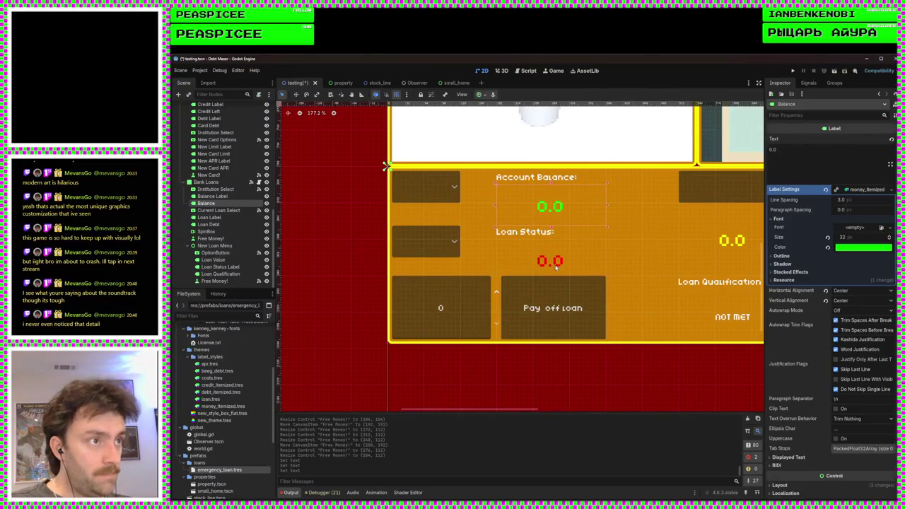
{"action": "left_click", "coordinate": [556, 263]}
{"action": "scroll", "coordinate": [590, 328], "scroll_direction": "up", "scroll_amount": 3}
Step: Lower the payment SpinBox's and Pay off loan button's top edges so they align
{"action": "left_click", "coordinate": [487, 306]}
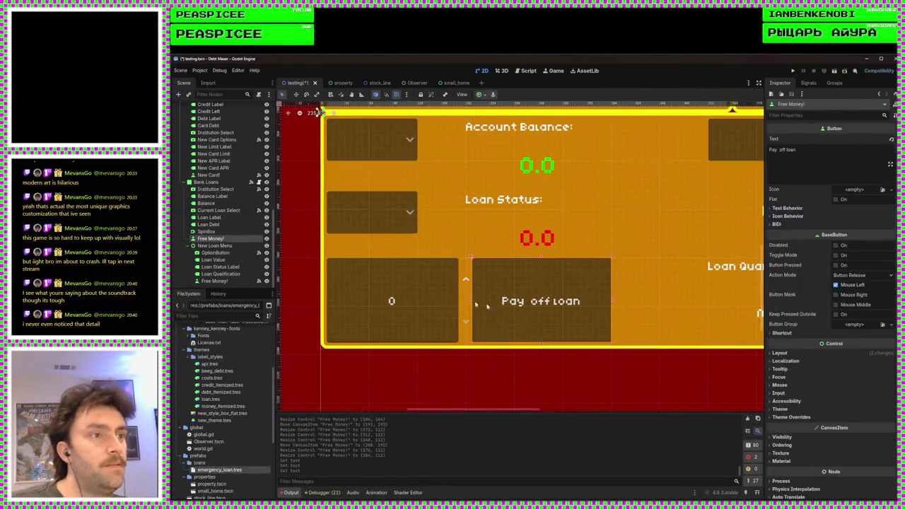
{"action": "left_click", "coordinate": [427, 283]}
{"action": "left_click_drag", "start_coordinate": [400, 258], "coordinate": [400, 264]}
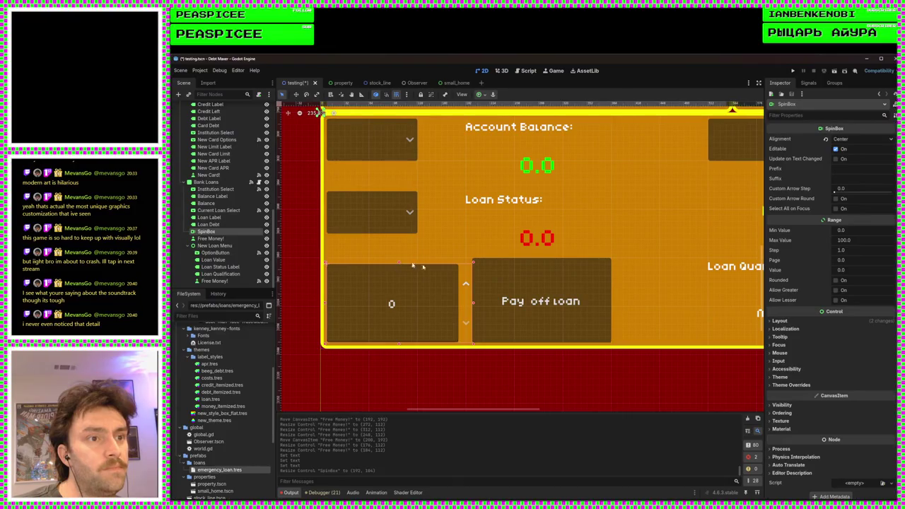
{"action": "left_click", "coordinate": [541, 268]}
{"action": "left_click_drag", "start_coordinate": [543, 258], "coordinate": [543, 264]}
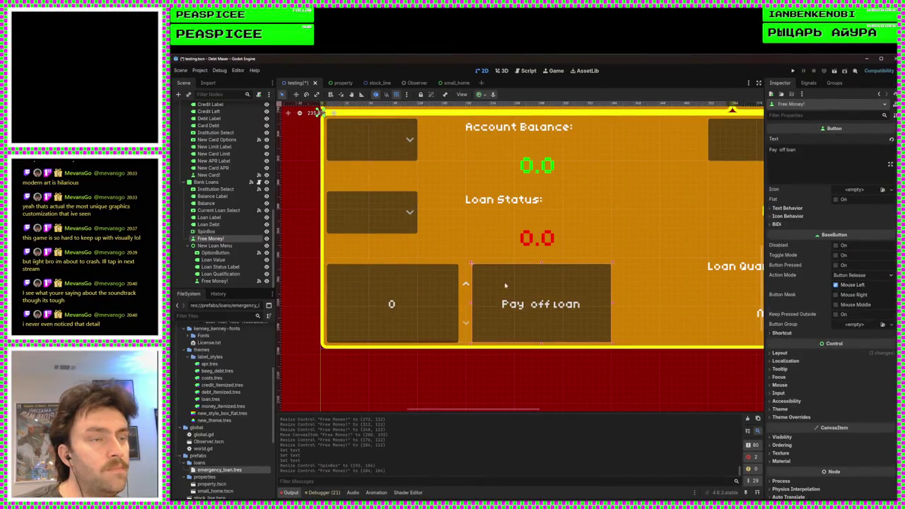
{"action": "scroll", "coordinate": [541, 304], "scroll_direction": "up", "scroll_amount": 1}
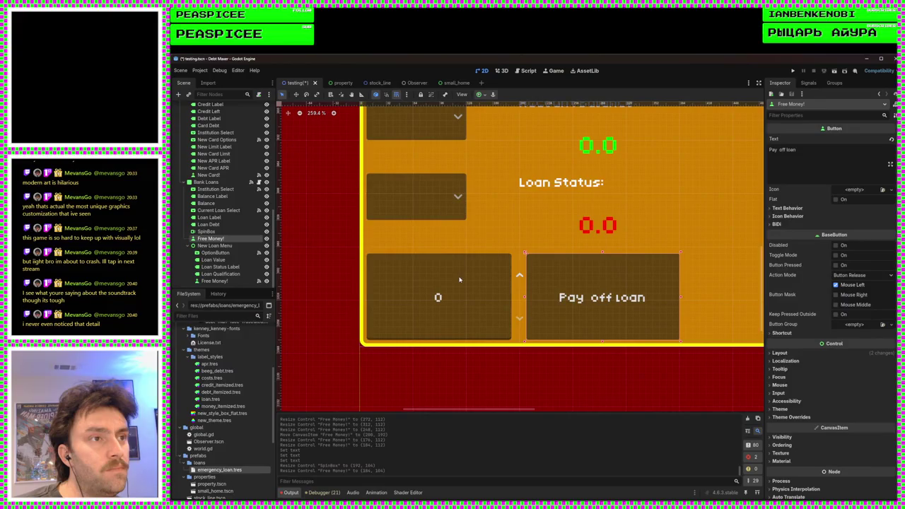
{"action": "scroll", "coordinate": [625, 289], "scroll_direction": "down", "scroll_amount": 6}
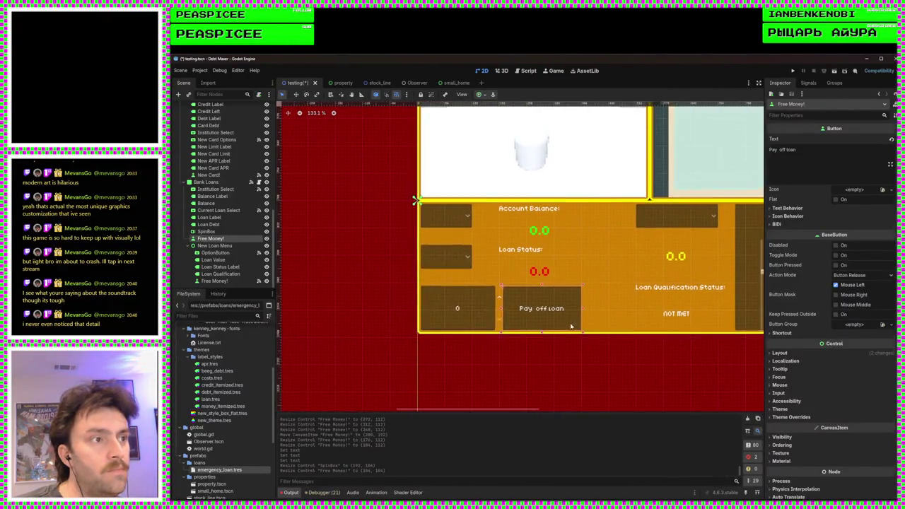
{"action": "scroll", "coordinate": [484, 355], "scroll_direction": "up", "scroll_amount": 5}
{"action": "scroll", "coordinate": [519, 333], "scroll_direction": "up", "scroll_amount": 1}
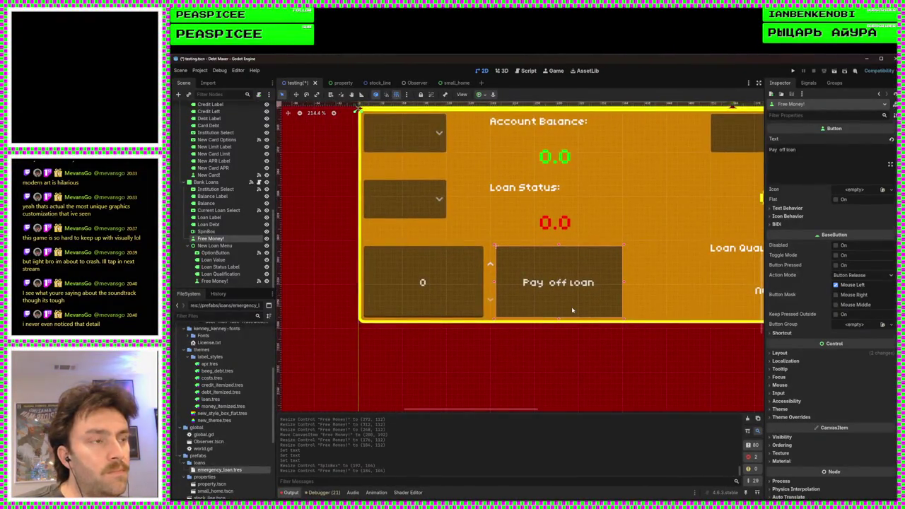
{"action": "scroll", "coordinate": [572, 309], "scroll_direction": "up", "scroll_amount": 1}
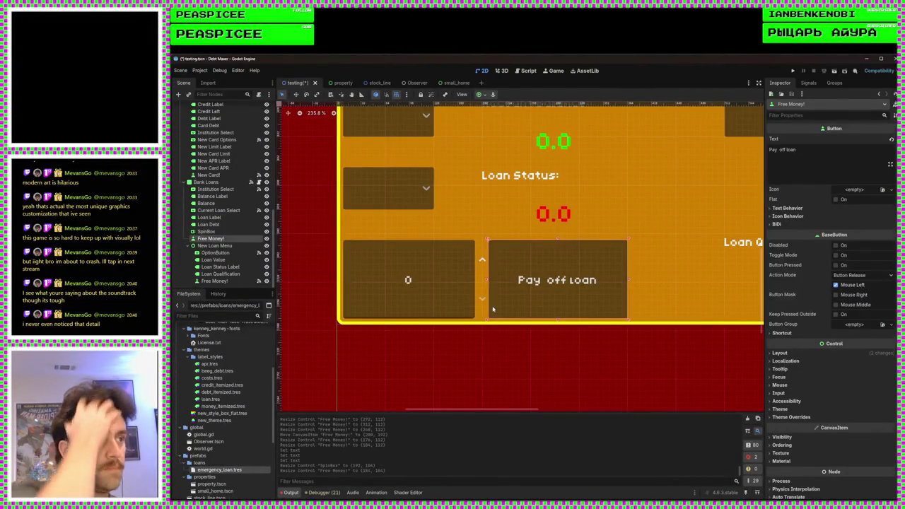
{"action": "scroll", "coordinate": [539, 341], "scroll_direction": "down", "scroll_amount": 4}
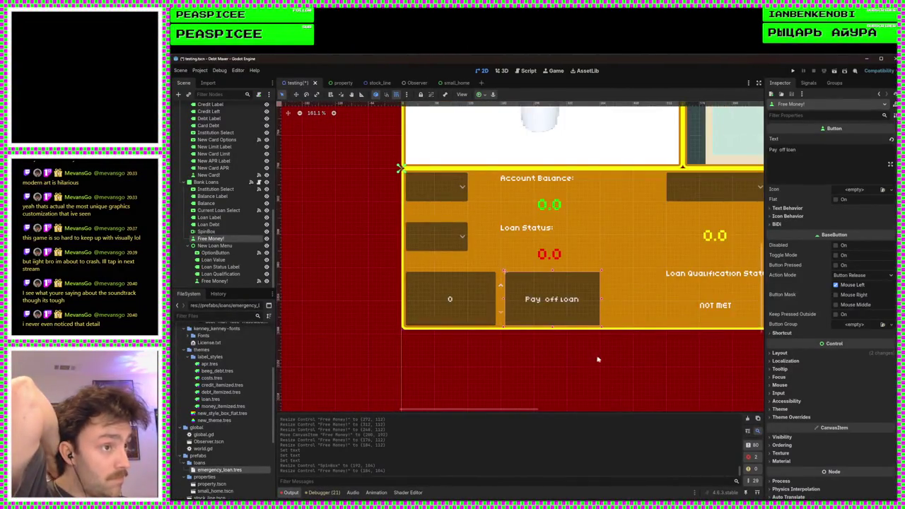
Step: Show the Pay off loan button's signals and begin connecting its pressed signal
{"action": "left_click", "coordinate": [465, 305]}
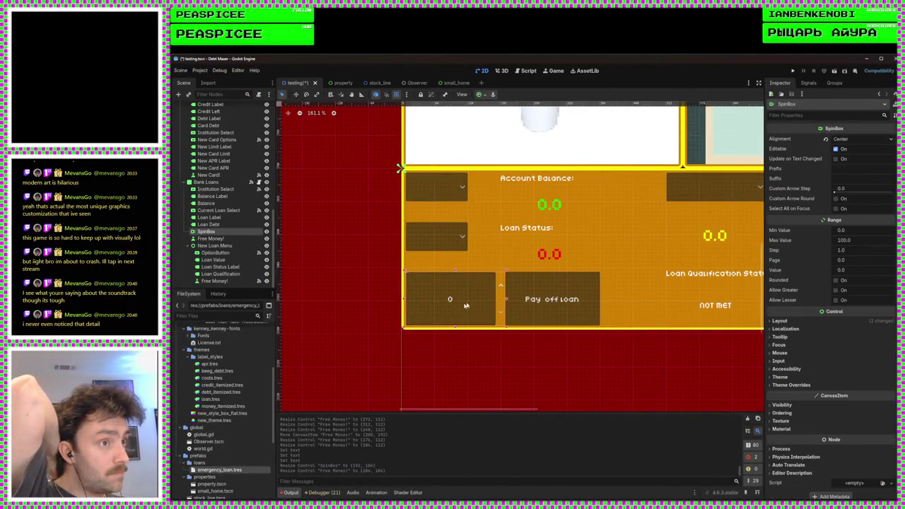
{"action": "left_click", "coordinate": [568, 281]}
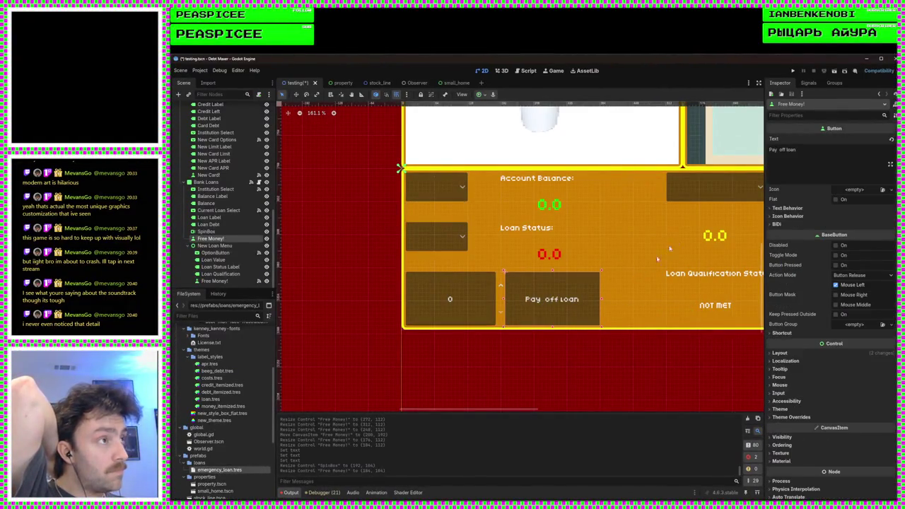
{"action": "left_click", "coordinate": [808, 82]}
{"action": "double_click", "coordinate": [791, 128]}
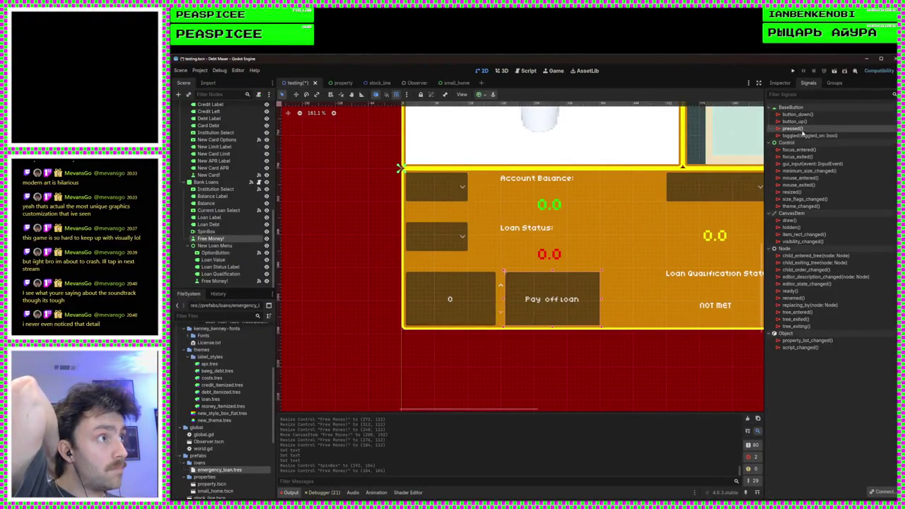
Step: Connect the pressed signal to Bank Loans with the receiver method renamed to _on_loan_payment
{"action": "scroll", "coordinate": [510, 294], "scroll_direction": "down", "scroll_amount": 5}
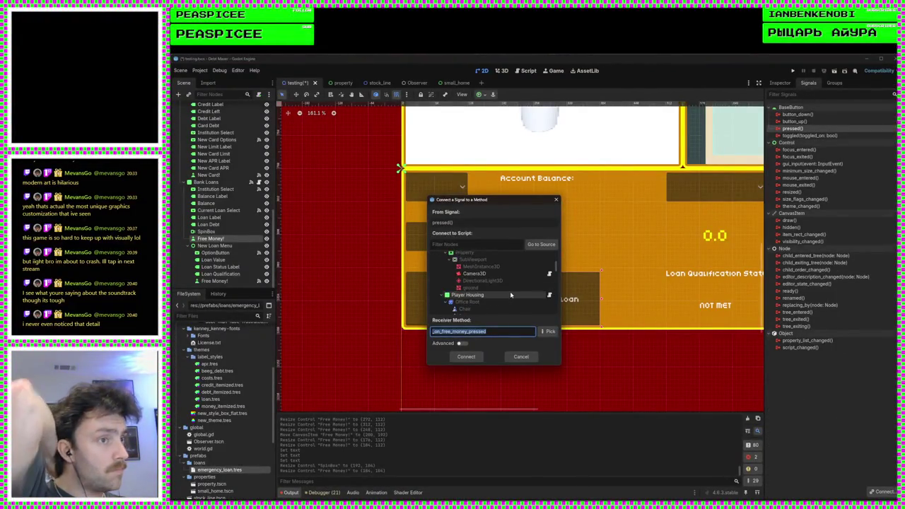
{"action": "scroll", "coordinate": [510, 294], "scroll_direction": "down", "scroll_amount": 6}
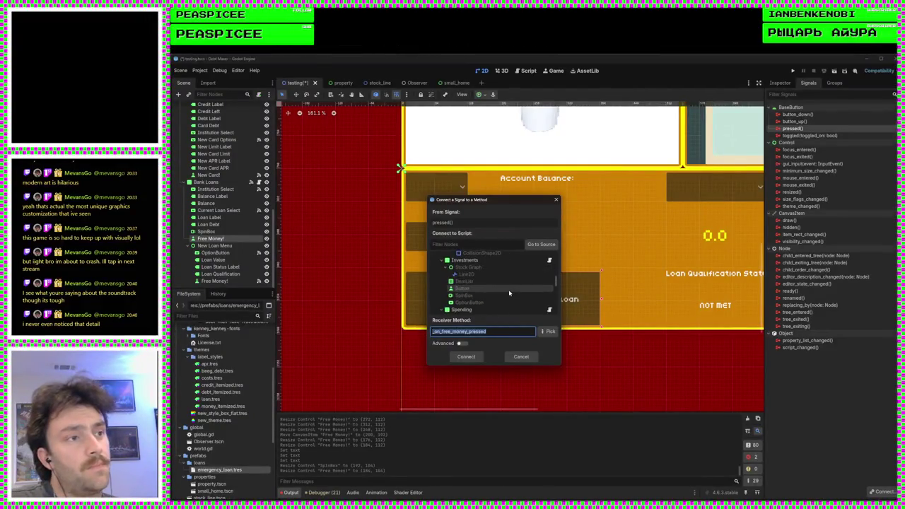
{"action": "left_click", "coordinate": [499, 280]}
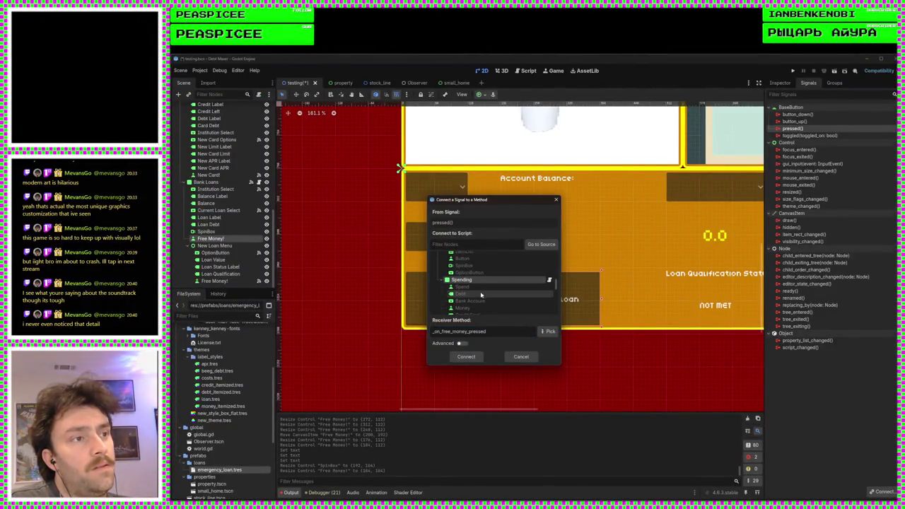
{"action": "scroll", "coordinate": [487, 304], "scroll_direction": "down", "scroll_amount": 4}
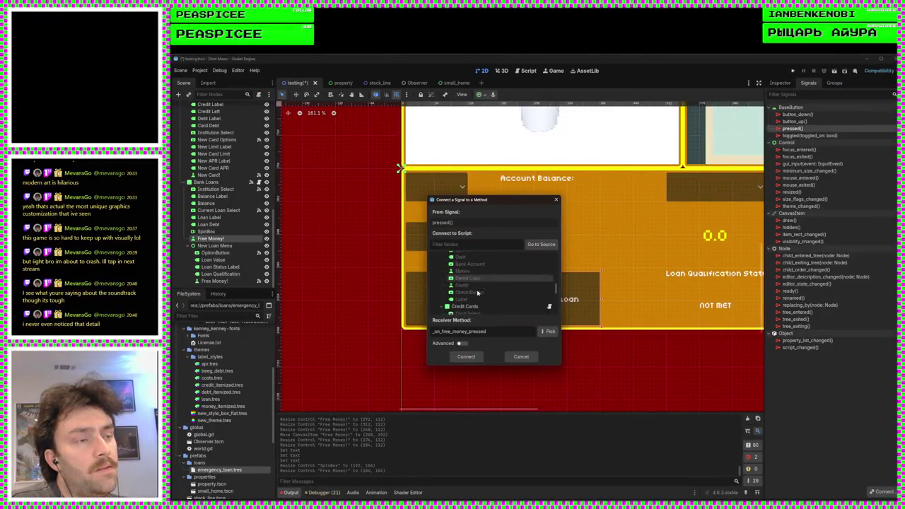
{"action": "scroll", "coordinate": [478, 292], "scroll_direction": "down", "scroll_amount": 4}
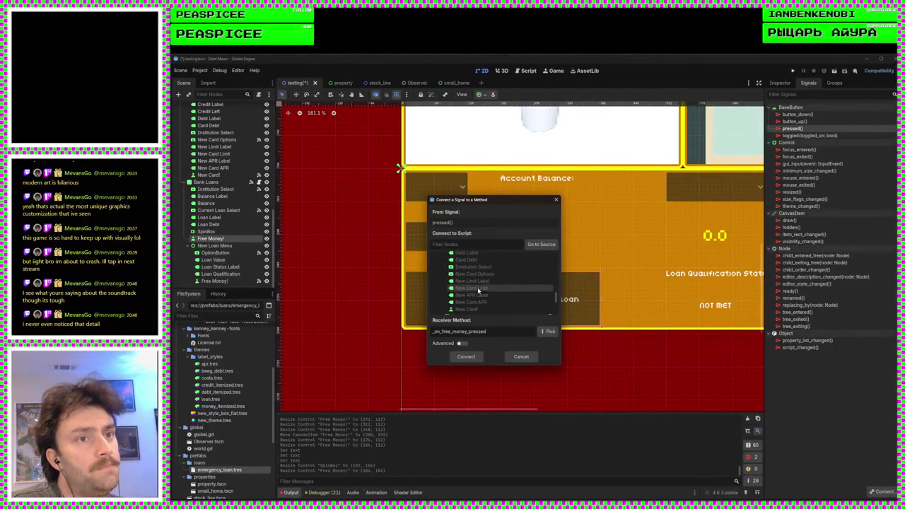
{"action": "scroll", "coordinate": [477, 290], "scroll_direction": "down", "scroll_amount": 3}
{"action": "left_click", "coordinate": [472, 272]}
{"action": "left_click_drag", "start_coordinate": [486, 331], "coordinate": [442, 331]}
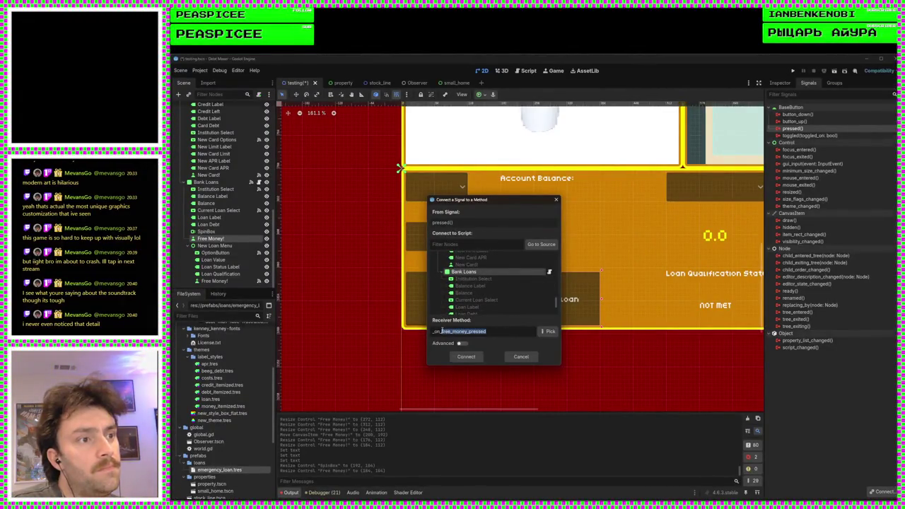
{"action": "key", "text": "BackSpace"}
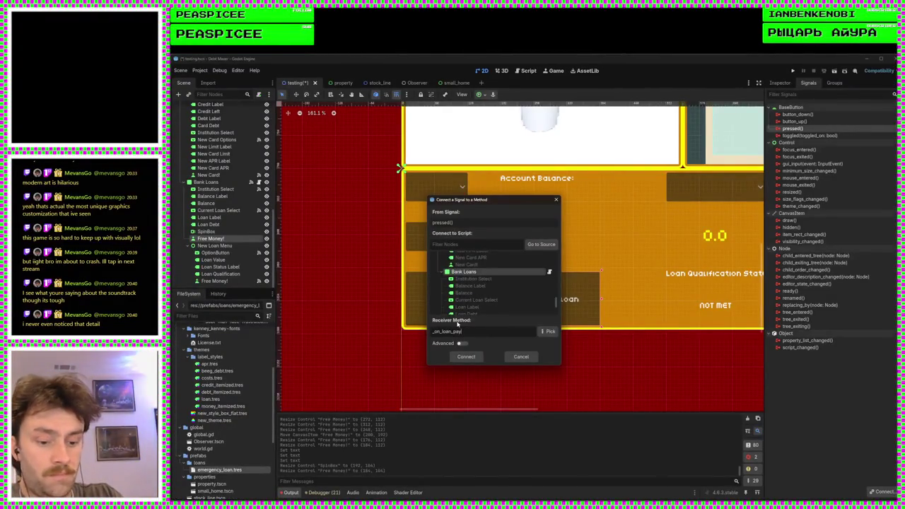
{"action": "left_click", "coordinate": [465, 357]}
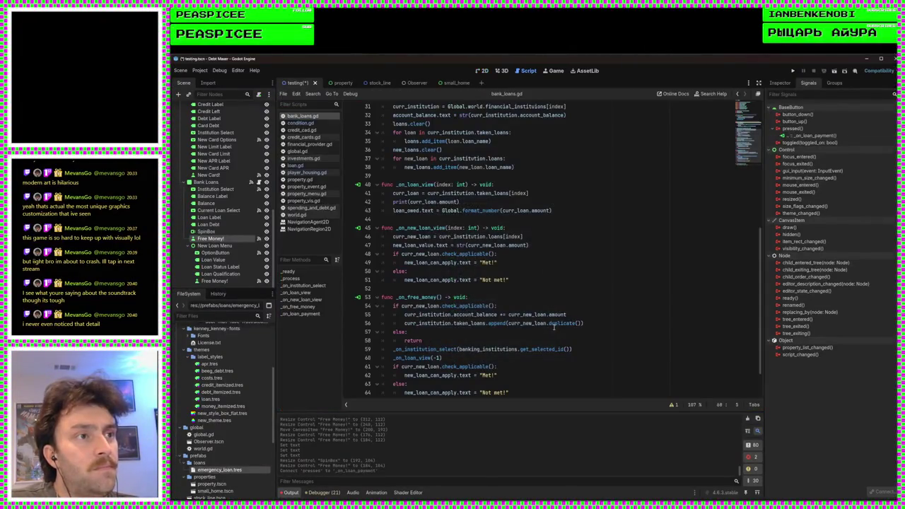
Step: Delete the blank line above the new function and rename the Free Money! node to Pay Off Loan
{"action": "left_click", "coordinate": [448, 366]}
{"action": "key", "text": "BackSpace"}
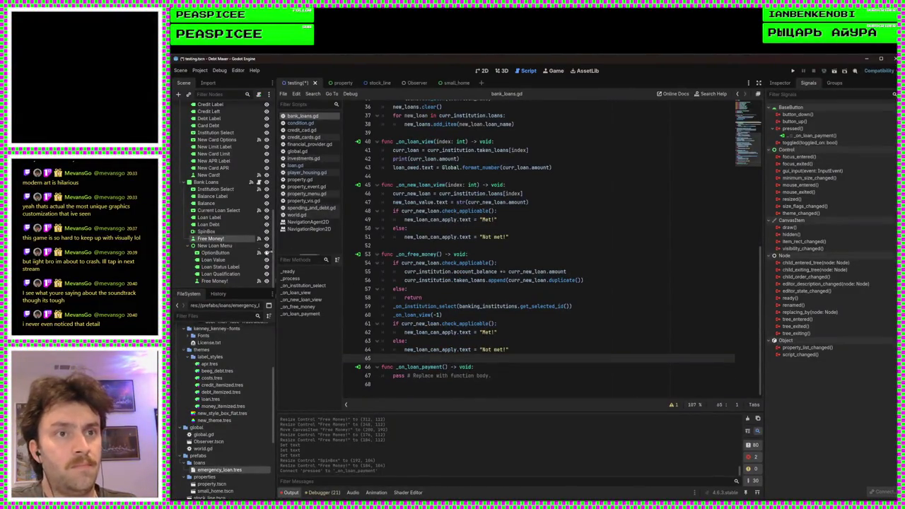
{"action": "right_click", "coordinate": [248, 240]}
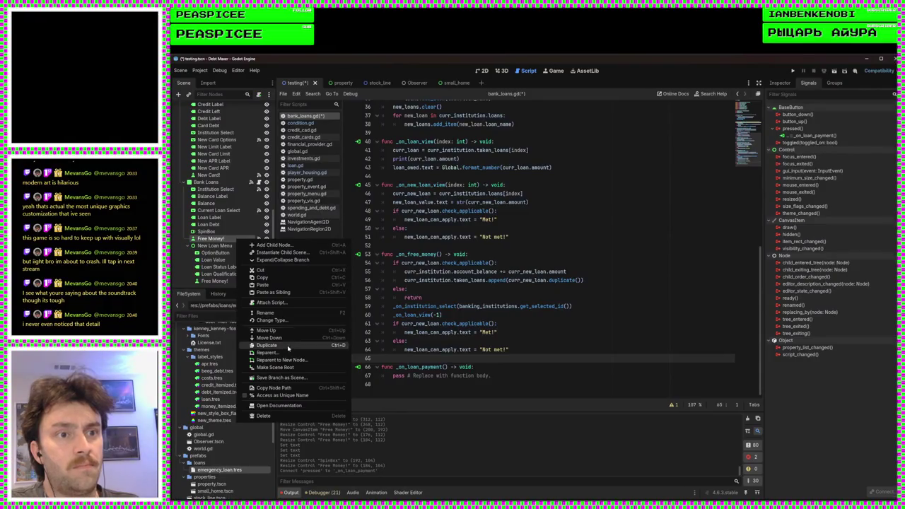
{"action": "left_click", "coordinate": [288, 311]}
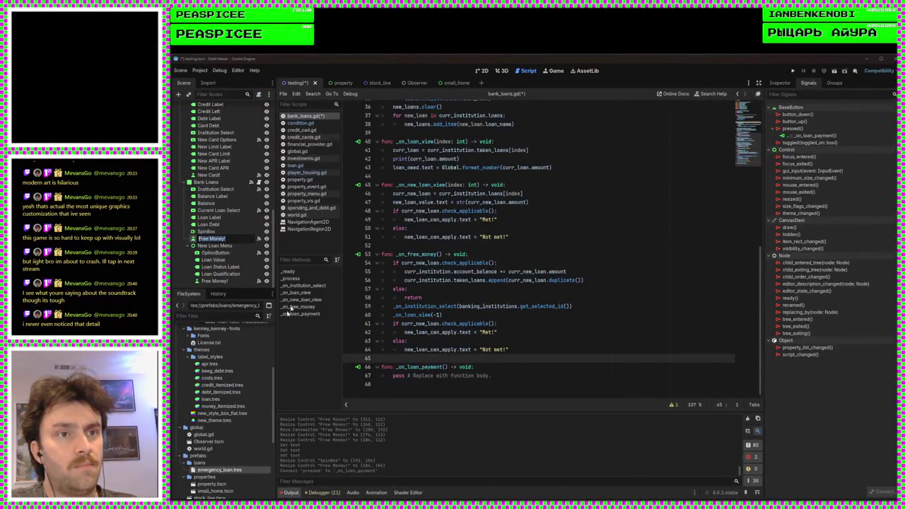
{"action": "type", "text": "Pay Off Loan"}
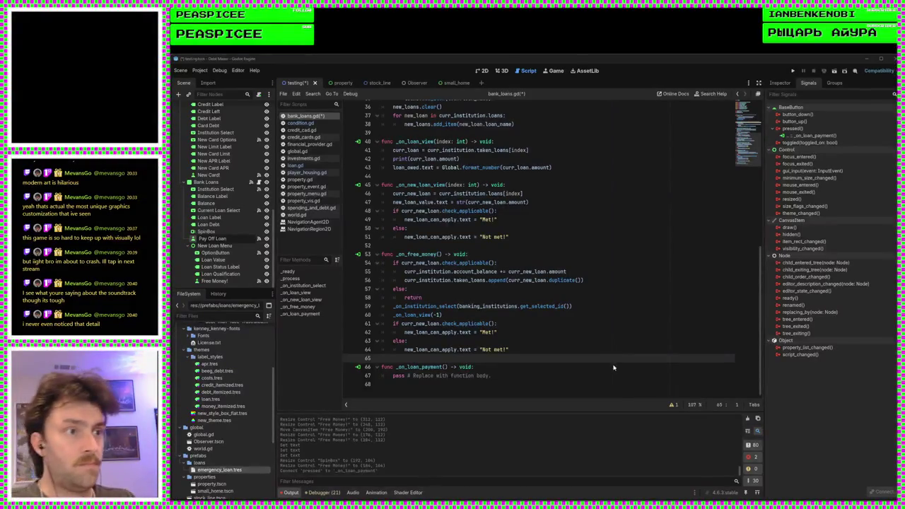
{"action": "key", "text": "Return"}
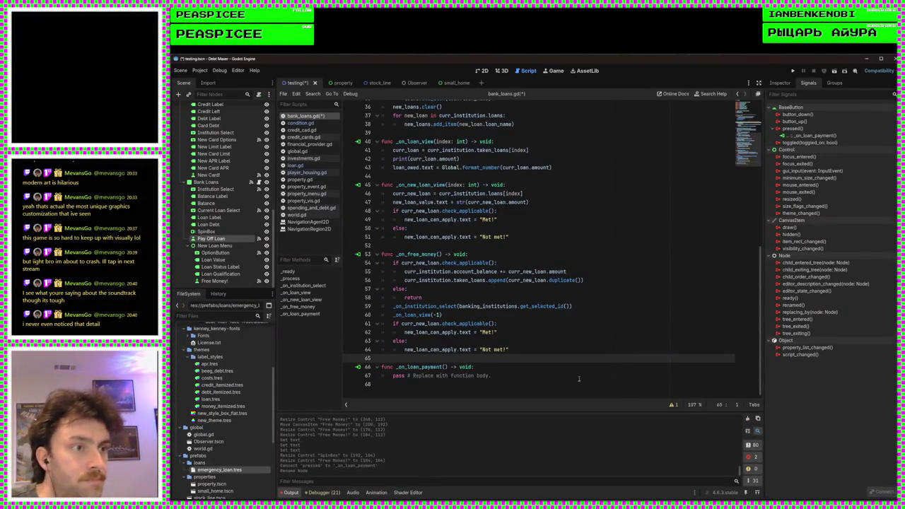
Step: Select the placeholder pass line, then back in the 2D view select the Bank Loans node
{"action": "left_click", "coordinate": [560, 374]}
{"action": "left_click_drag", "start_coordinate": [546, 374], "coordinate": [393, 376]}
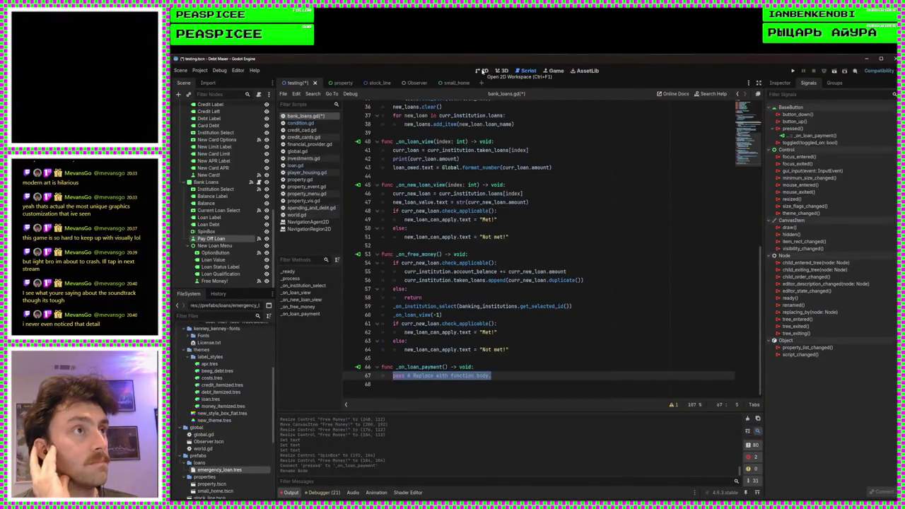
{"action": "left_click", "coordinate": [482, 71]}
{"action": "scroll", "coordinate": [325, 234], "scroll_direction": "down", "scroll_amount": 3}
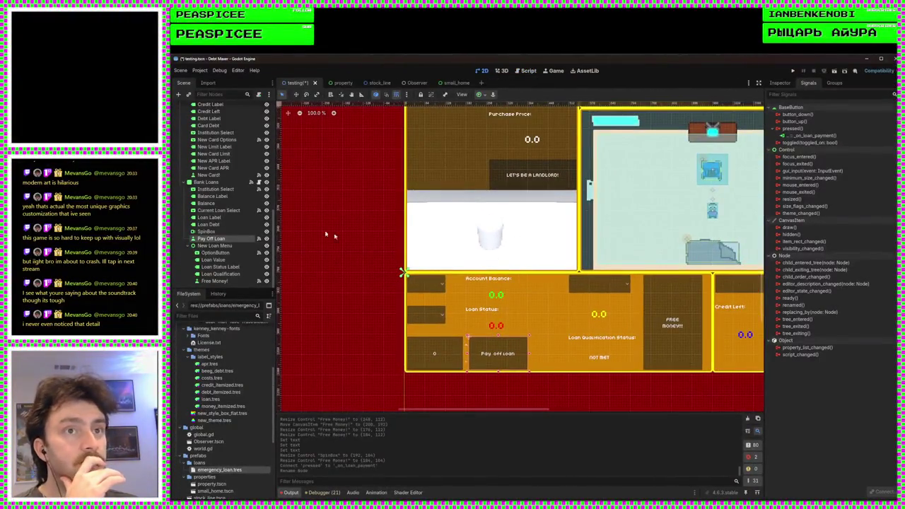
{"action": "left_click", "coordinate": [240, 182]}
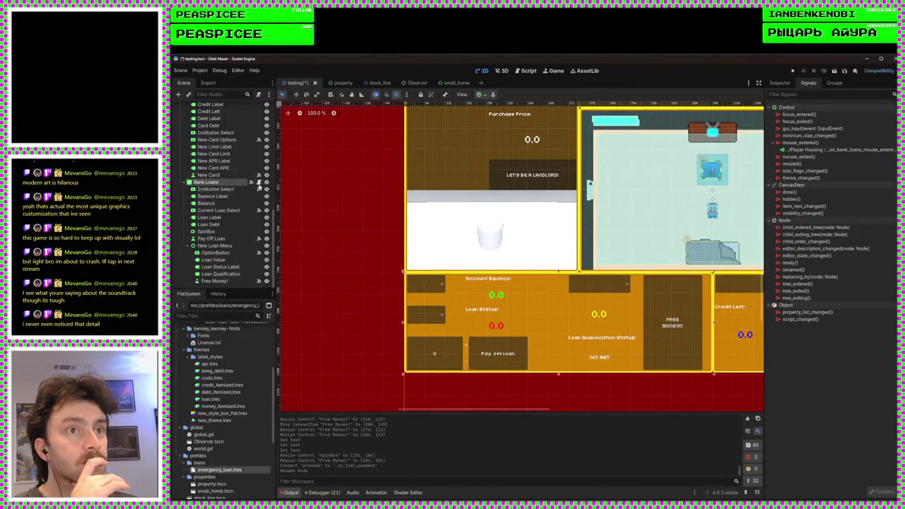
Step: Duplicate the new_loan_gimme export as an exported loan_payment_amount: SpinBox variable and save
{"action": "left_click", "coordinate": [259, 183]}
{"action": "scroll", "coordinate": [455, 223], "scroll_direction": "up", "scroll_amount": 10}
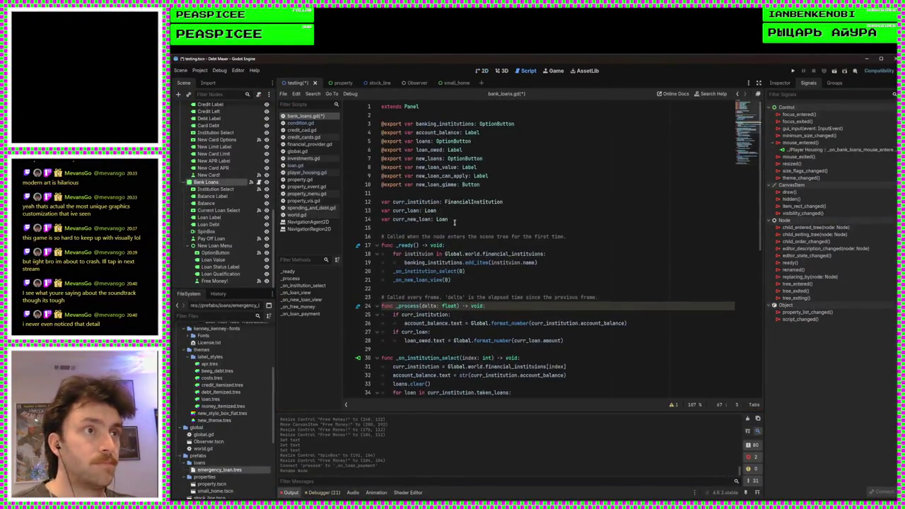
{"action": "left_click", "coordinate": [473, 185]}
{"action": "key", "text": "ctrl+shift+d"}
{"action": "double_click", "coordinate": [435, 193]}
{"action": "type", "text": "loan_payment_"}
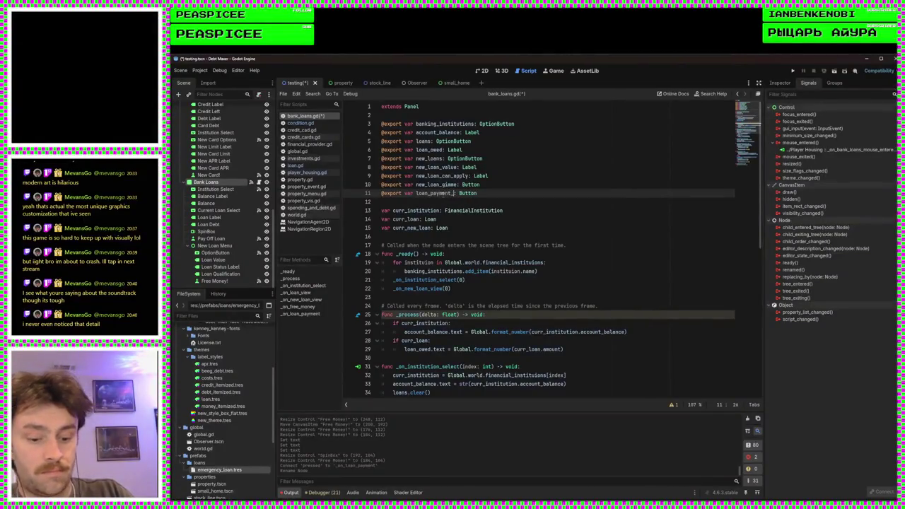
{"action": "type", "text": "amount"}
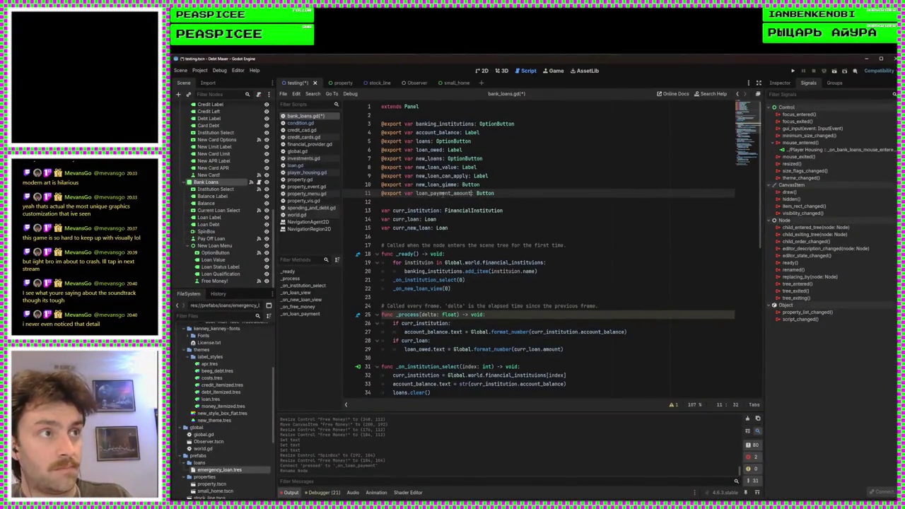
{"action": "double_click", "coordinate": [495, 193]}
{"action": "type", "text": "Spi"}
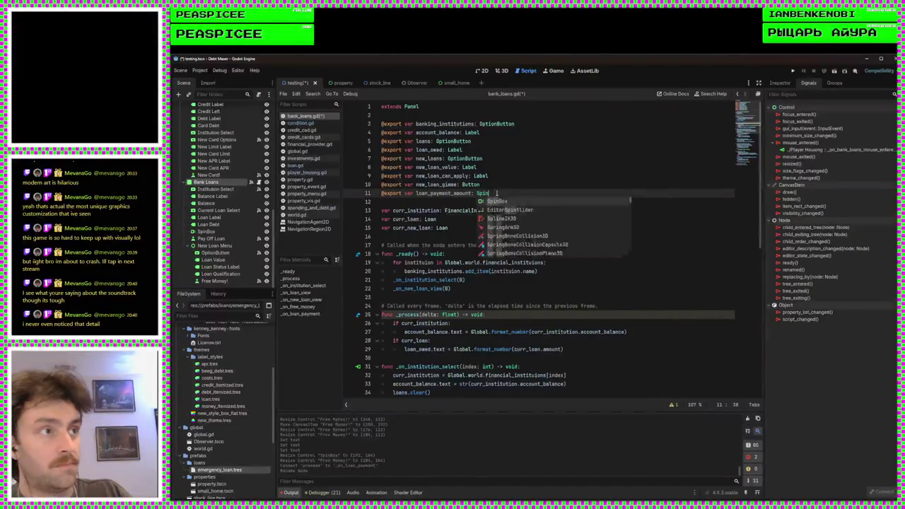
{"action": "key", "text": "Return"}
{"action": "key", "text": "ctrl+s"}
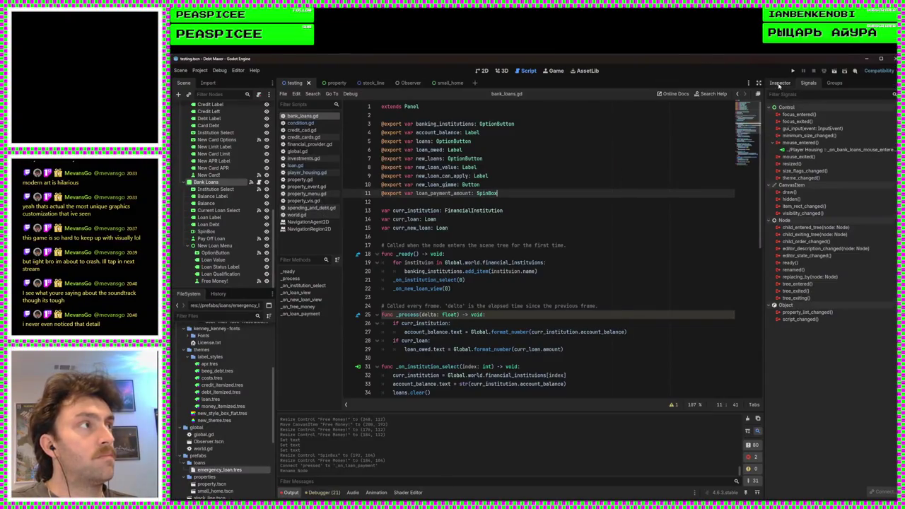
Step: Assign the SpinBox node to loan_payment_amount in the Inspector and rename it Loan Payment Value
{"action": "left_click", "coordinate": [780, 82]}
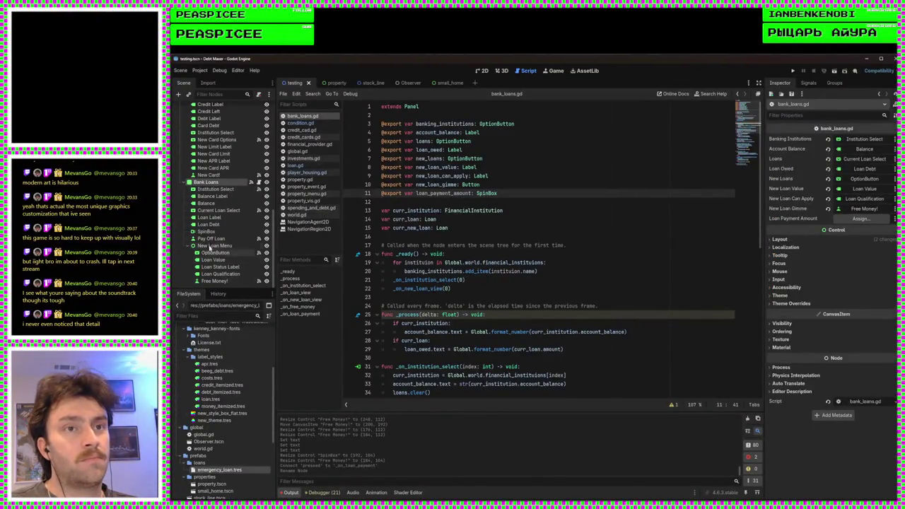
{"action": "mouse_move", "coordinate": [205, 231]}
{"action": "left_mouse_down"}
{"action": "mouse_move", "coordinate": [495, 280]}
{"action": "mouse_move", "coordinate": [699, 280]}
{"action": "mouse_move", "coordinate": [860, 218]}
{"action": "left_mouse_up"}
{"action": "double_click", "coordinate": [206, 231]}
{"action": "type", "text": "Loan Payment Value"}
{"action": "key", "text": "Return"}
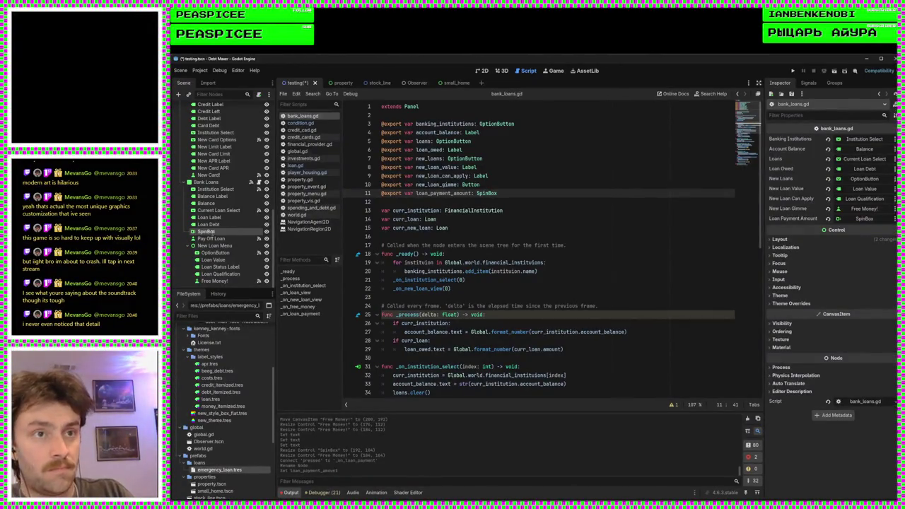
{"action": "key", "text": "ctrl+s"}
{"action": "left_click", "coordinate": [484, 70]}
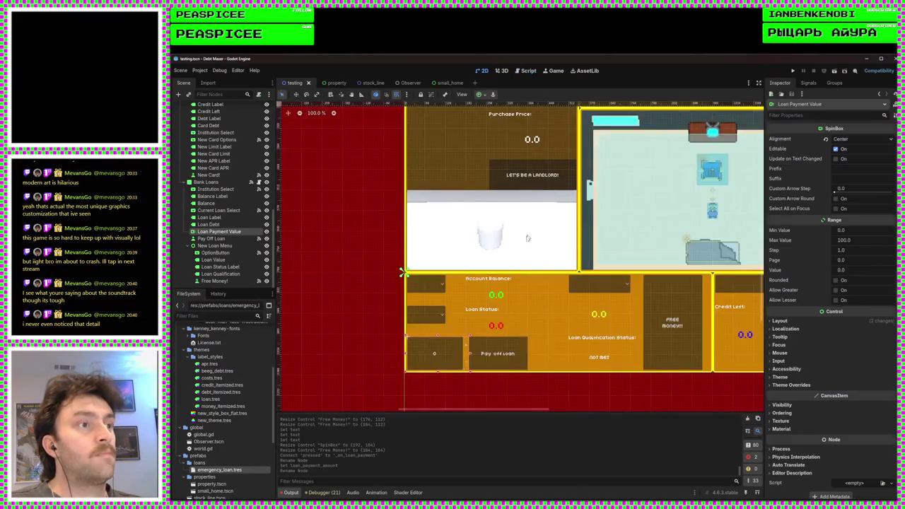
Step: Replace pass in _on_loan_payment with the start of an int payment variable declaration
{"action": "scroll", "coordinate": [501, 317], "scroll_direction": "up", "scroll_amount": 4}
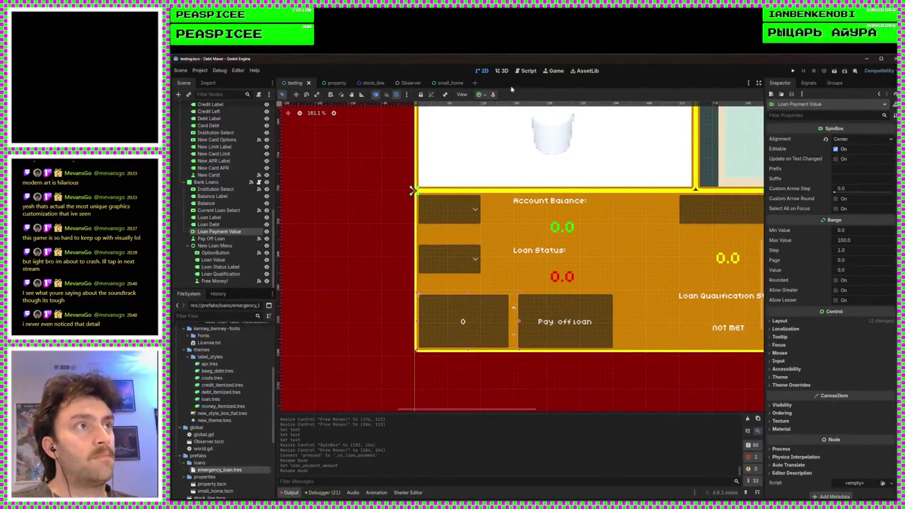
{"action": "left_click", "coordinate": [527, 71]}
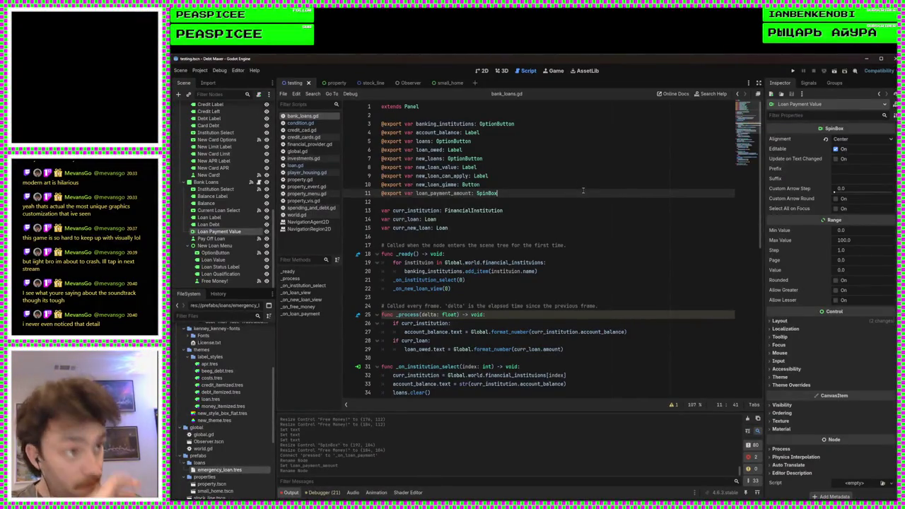
{"action": "double_click", "coordinate": [463, 193]}
{"action": "scroll", "coordinate": [541, 262], "scroll_direction": "down", "scroll_amount": 5}
{"action": "scroll", "coordinate": [541, 262], "scroll_direction": "down", "scroll_amount": 7}
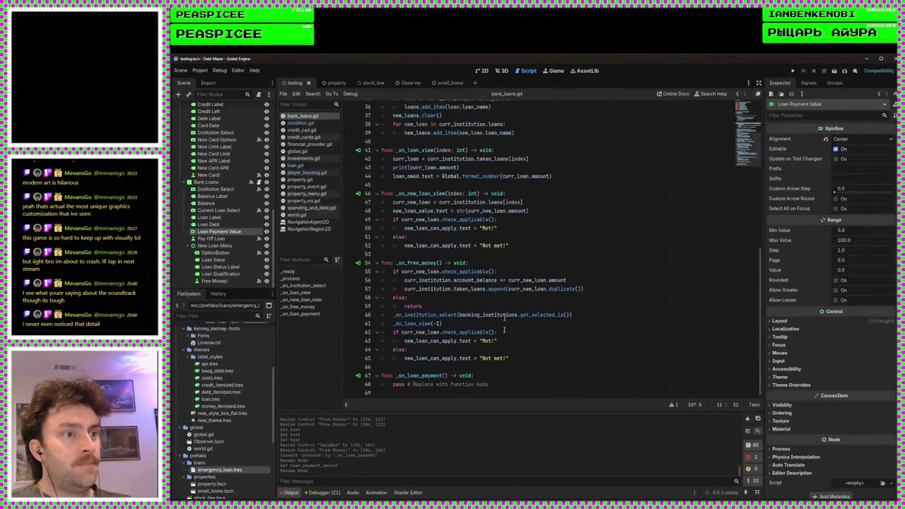
{"action": "left_click_drag", "start_coordinate": [490, 384], "coordinate": [393, 384]}
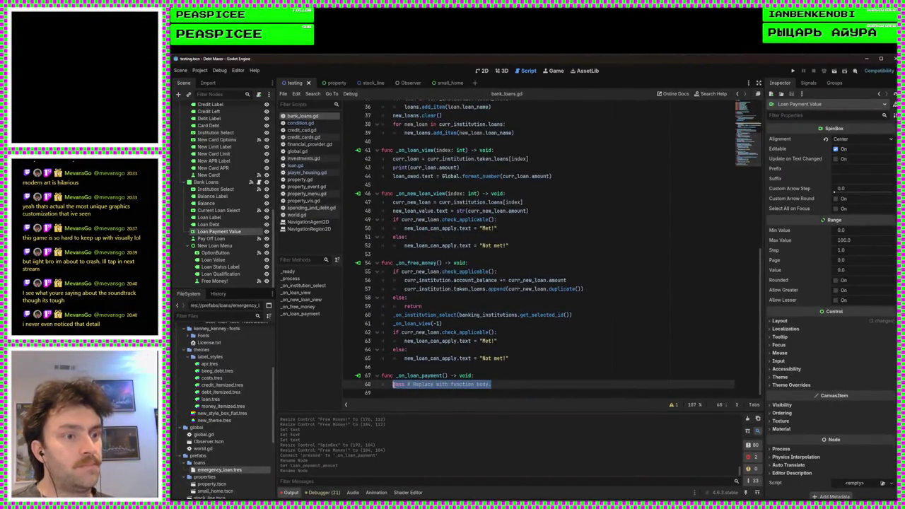
{"action": "type", "text": "var int"}
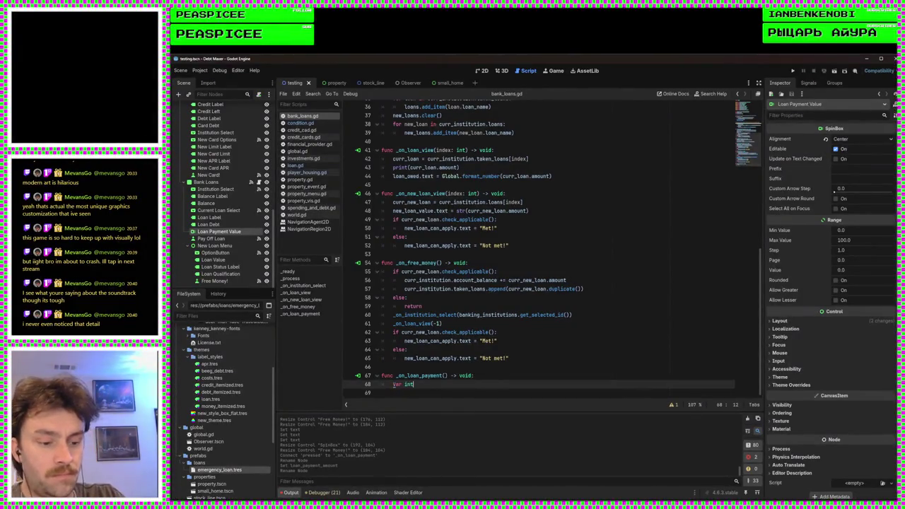
{"action": "key", "text": "BackSpace"}
{"action": "key", "text": "BackSpace"}
{"action": "key", "text": "BackSpace"}
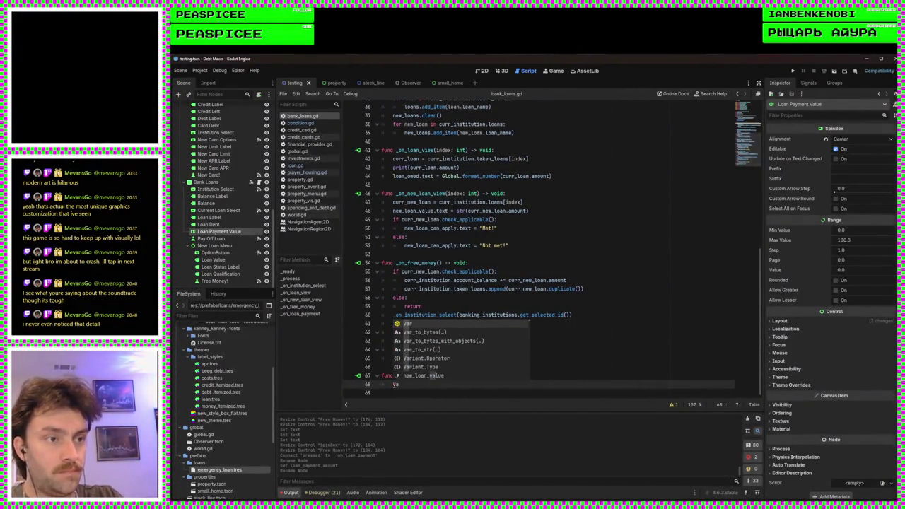
{"action": "type", "text": "r paytm"}
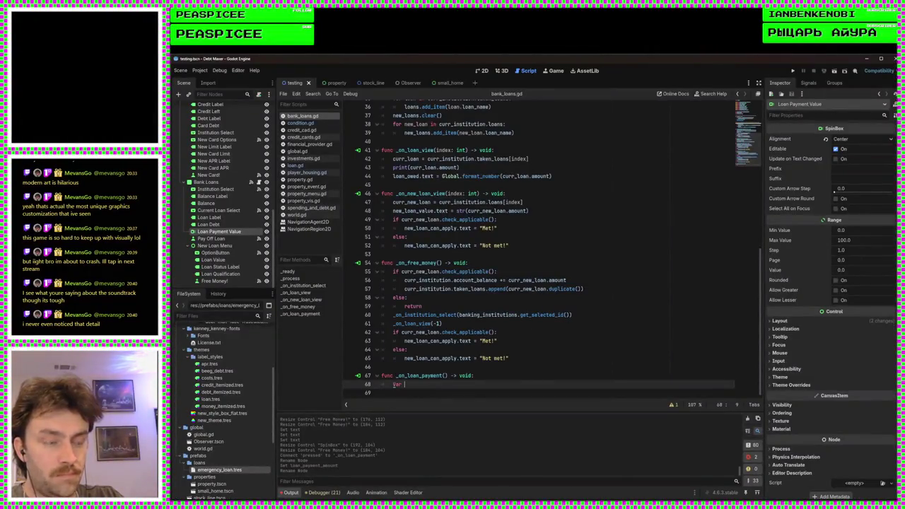
{"action": "key", "text": "BackSpace"}
{"action": "key", "text": "BackSpace"}
{"action": "type", "text": "ment"}
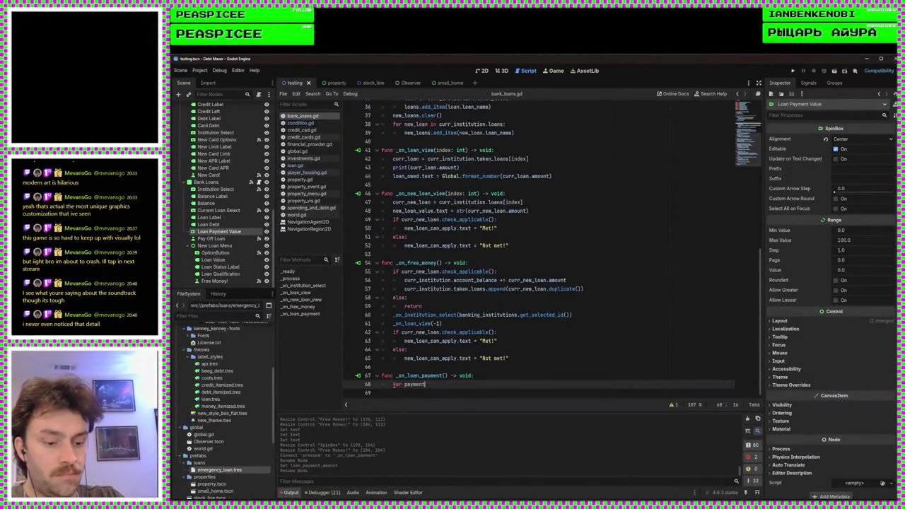
{"action": "type", "text": "t"}
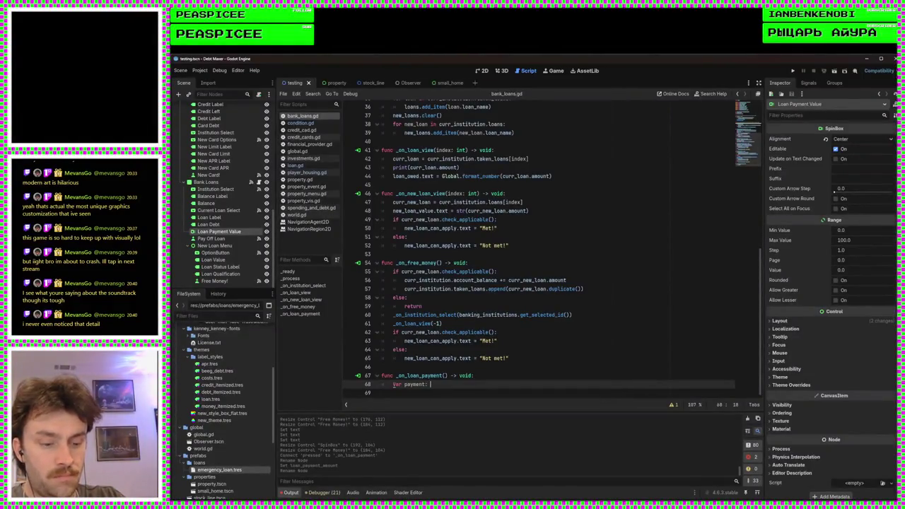
{"action": "type", "text": "int ="}
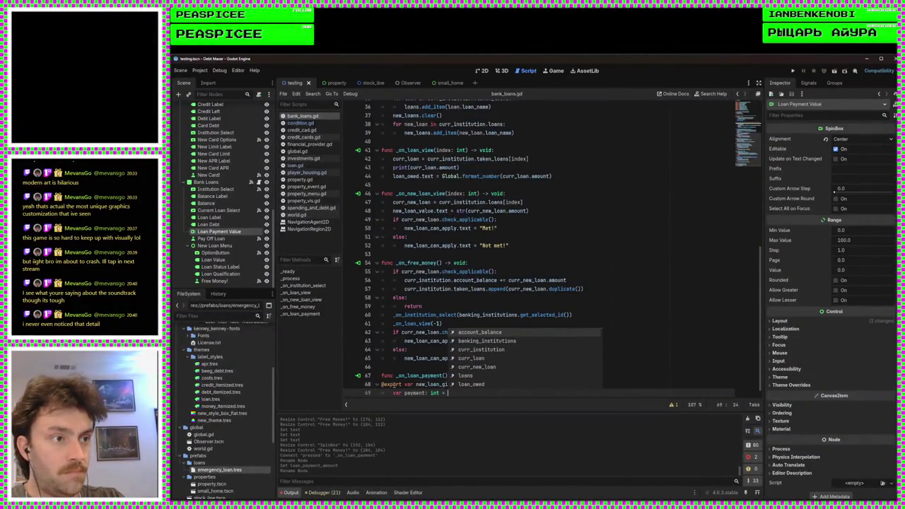
Step: Undo the stray export line, finish the assignment as loan_payment_amount.value, and save bank_loans.gd
{"action": "key", "text": "ctrl+z"}
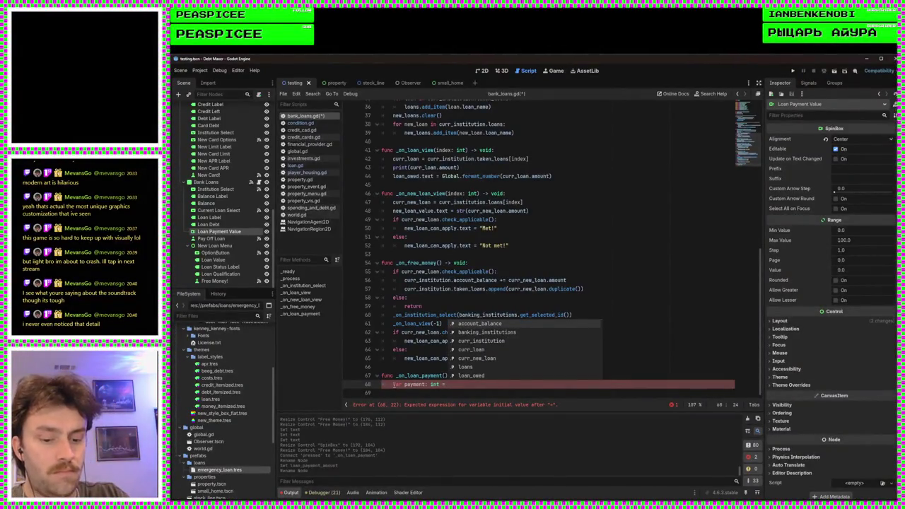
{"action": "type", "text": "loan"}
{"action": "key", "text": "Down"}
{"action": "key", "text": "Down"}
{"action": "key", "text": "Return"}
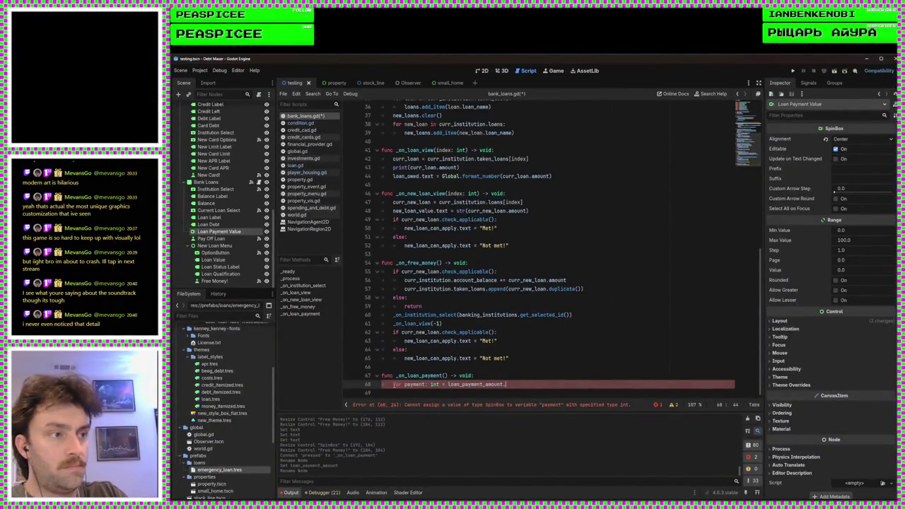
{"action": "type", "text": "am"}
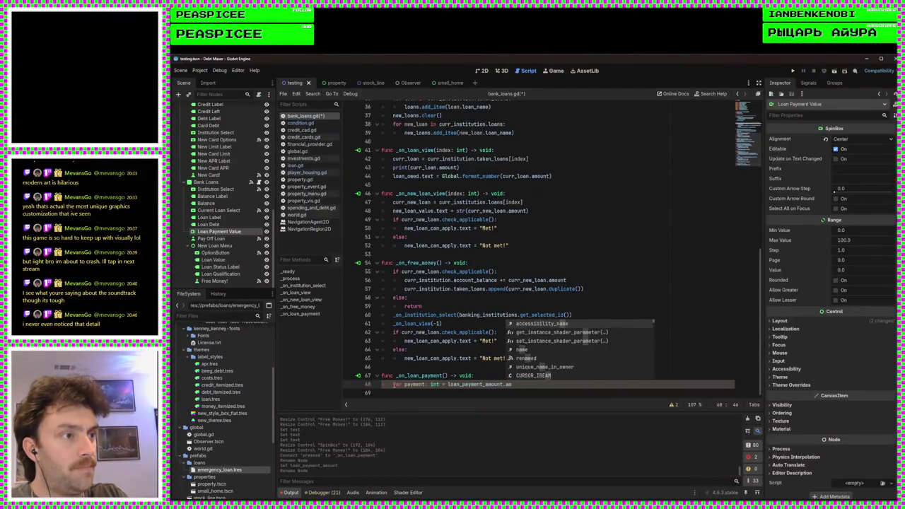
{"action": "key", "text": "BackSpace"}
{"action": "key", "text": "BackSpace"}
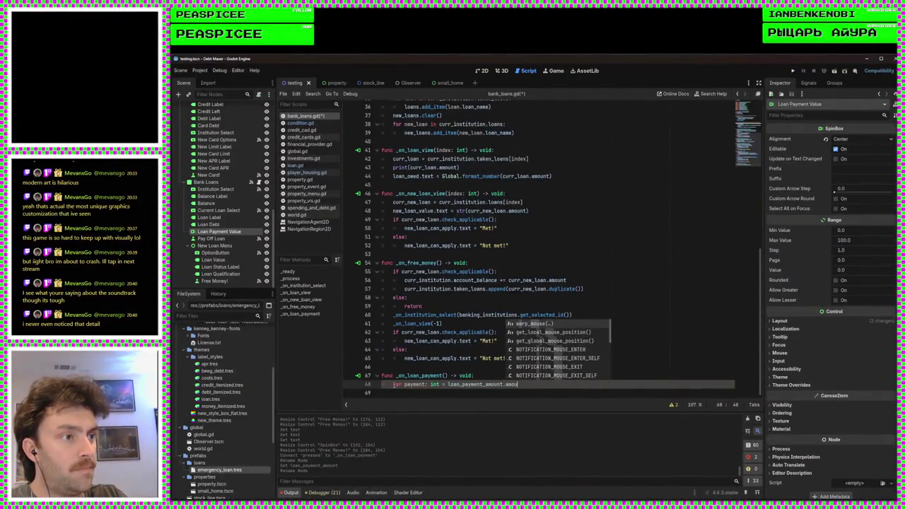
{"action": "type", "text": "v"}
{"action": "key", "text": "Return"}
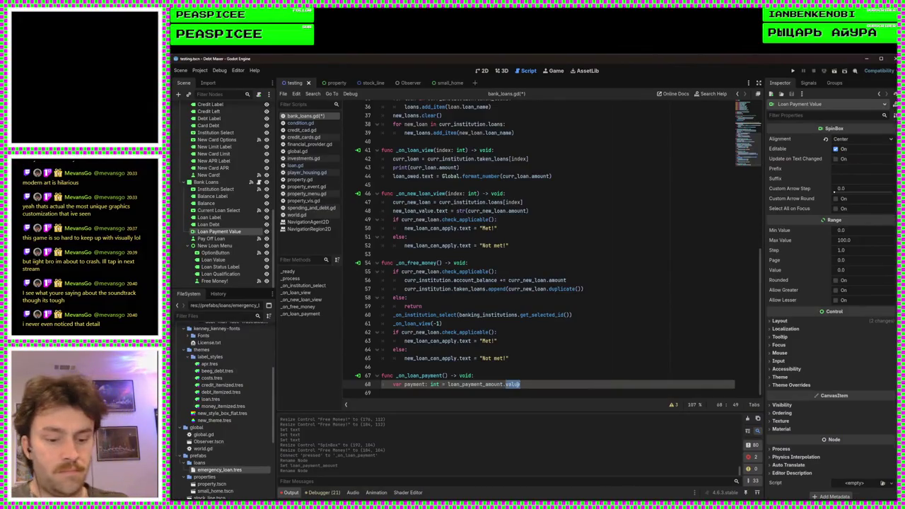
{"action": "type", "text": "v"}
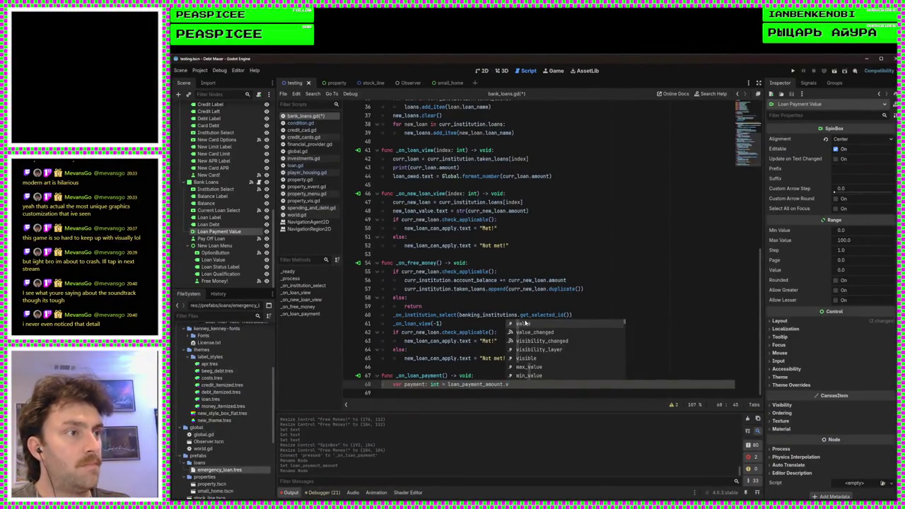
{"action": "key", "text": "Return"}
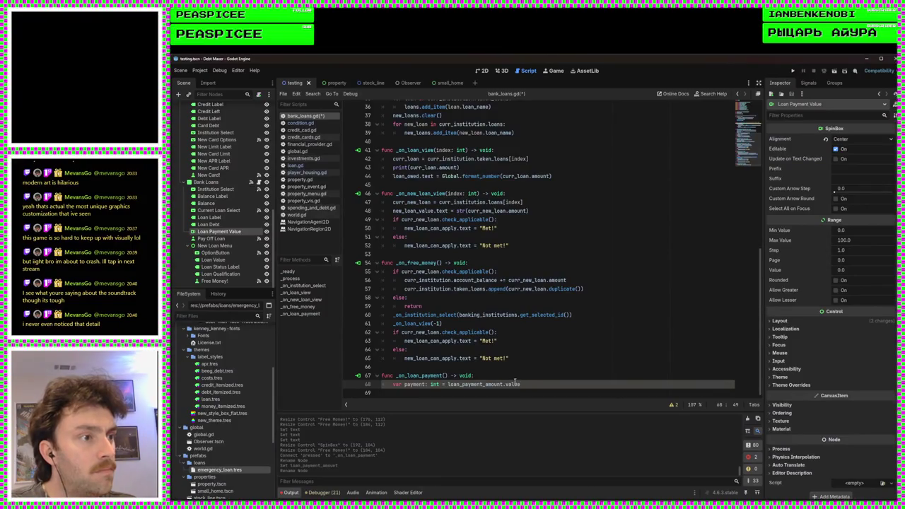
{"action": "mouse_move", "coordinate": [514, 384]}
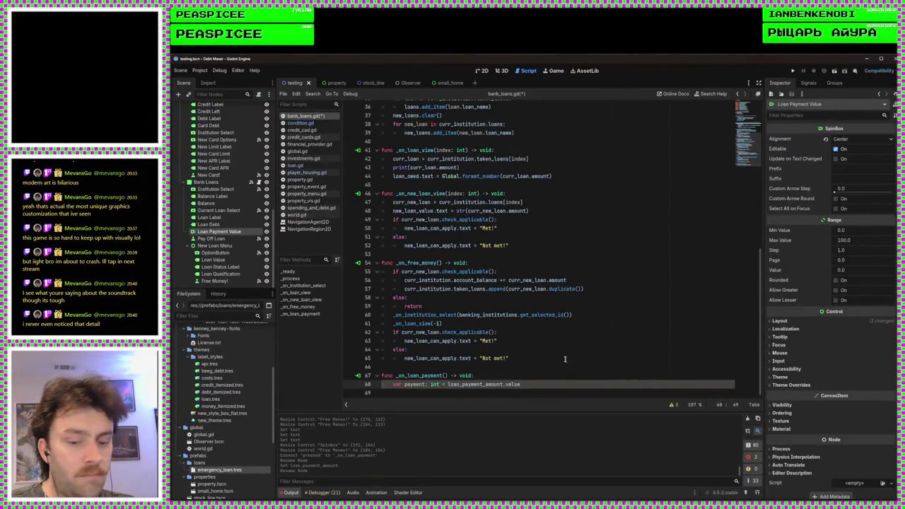
{"action": "key", "text": "ctrl+s"}
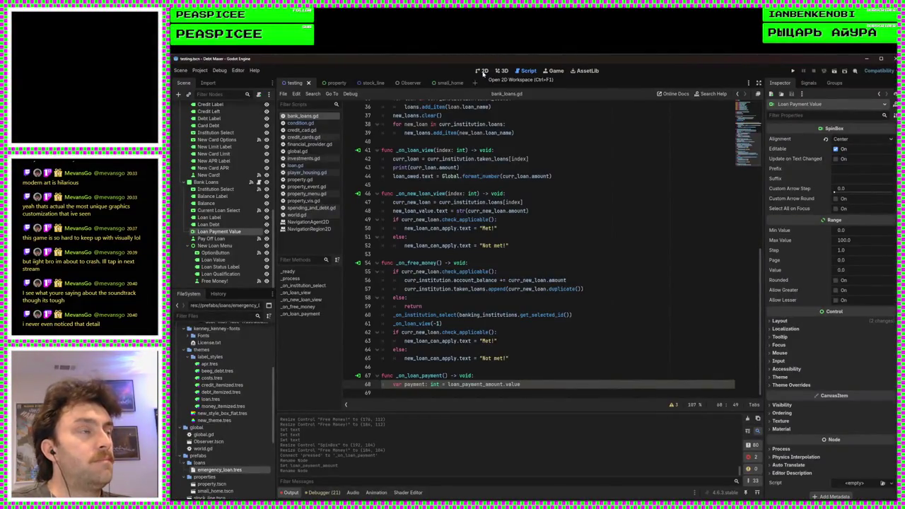
Step: Open Loan Payment Value's signals and start connecting its focus_entered signal
{"action": "left_click", "coordinate": [483, 73]}
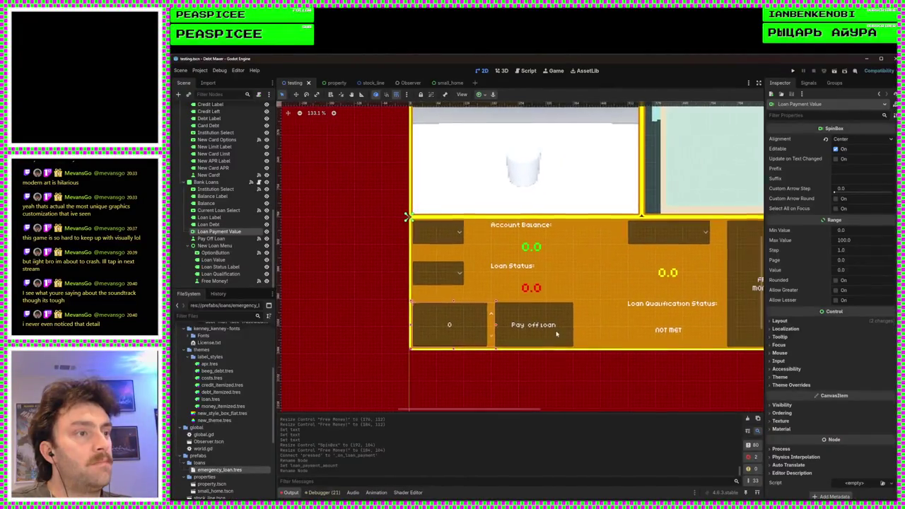
{"action": "scroll", "coordinate": [537, 311], "scroll_direction": "right", "scroll_amount": 2}
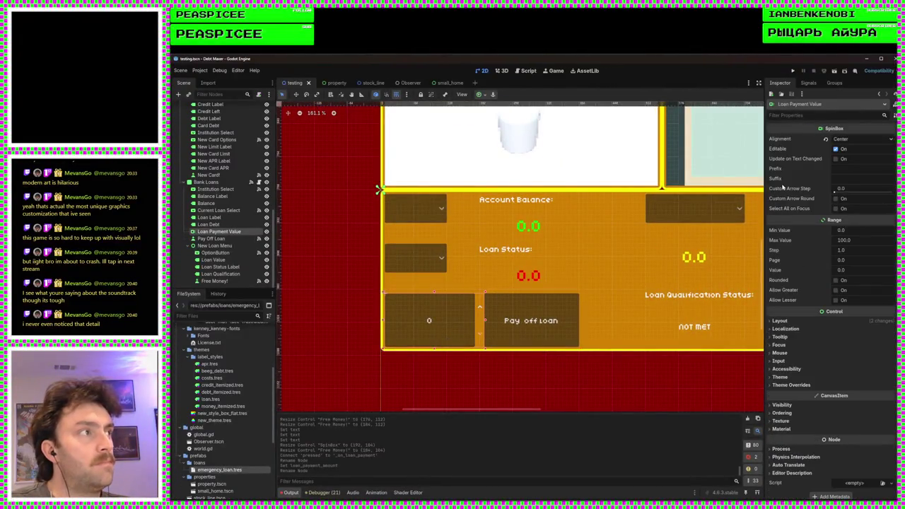
{"action": "left_click", "coordinate": [808, 83]}
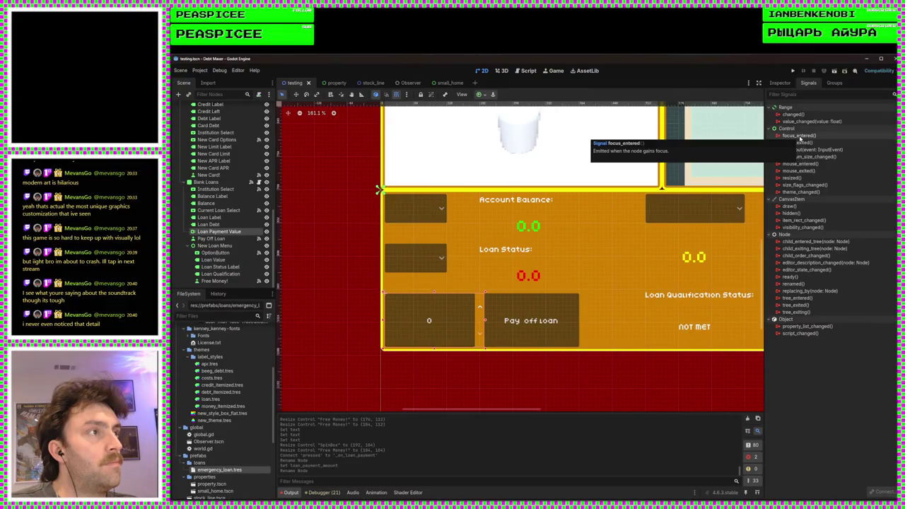
{"action": "double_click", "coordinate": [799, 136]}
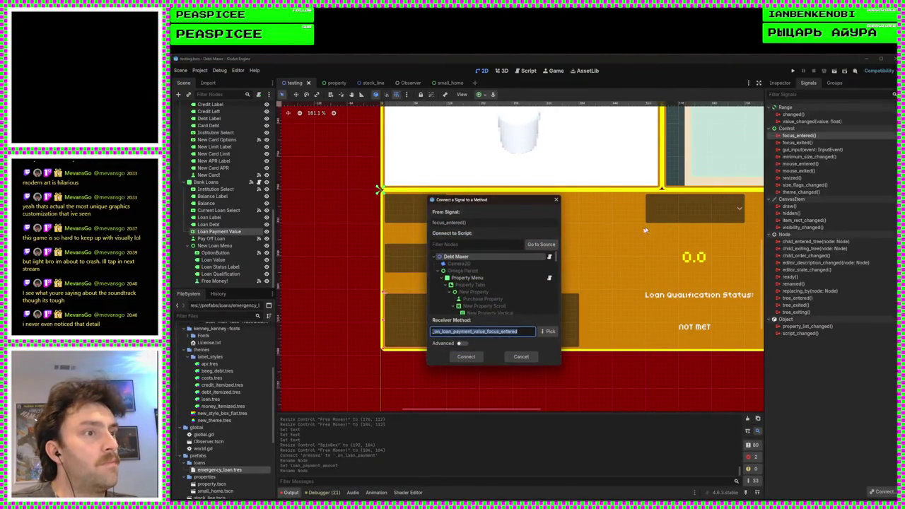
Step: Choose Bank Loans as receiver, keep the suggested method name, and confirm the connection
{"action": "scroll", "coordinate": [504, 307], "scroll_direction": "down", "scroll_amount": 8}
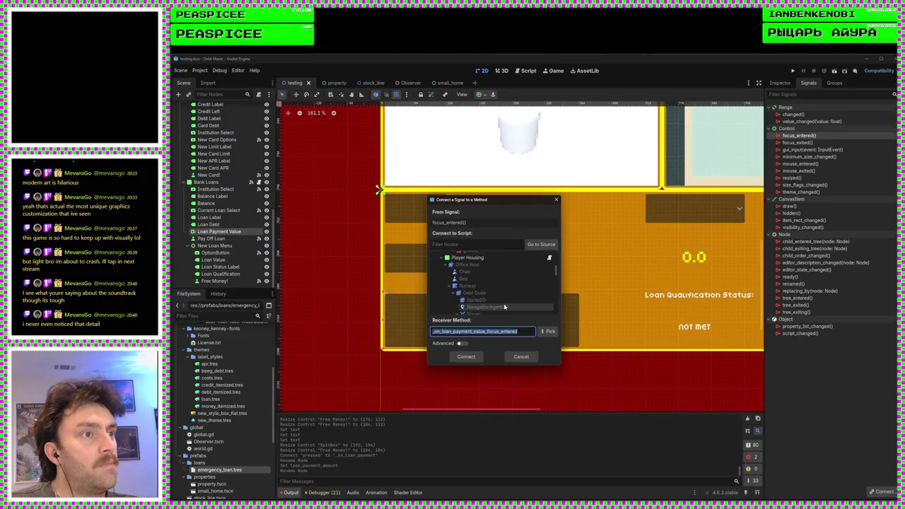
{"action": "scroll", "coordinate": [504, 307], "scroll_direction": "down", "scroll_amount": 10}
{"action": "scroll", "coordinate": [504, 307], "scroll_direction": "down", "scroll_amount": 6}
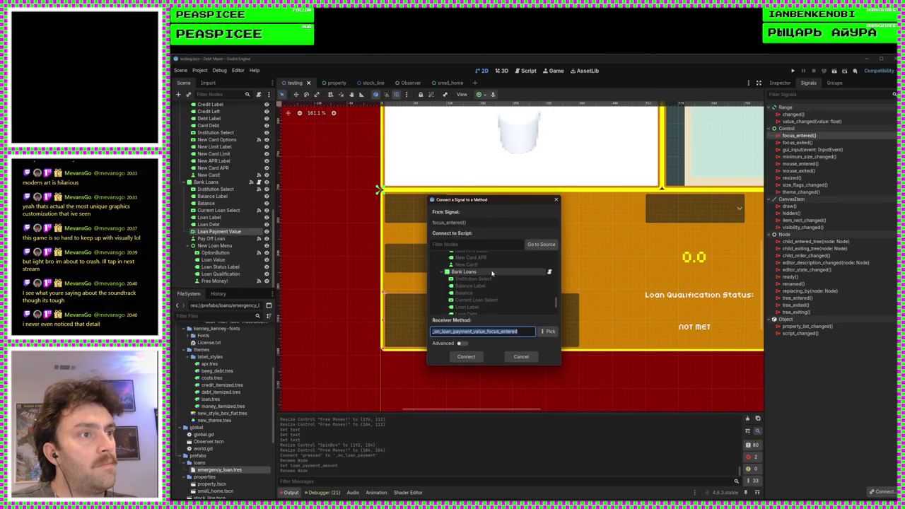
{"action": "left_click", "coordinate": [492, 273]}
{"action": "left_click_drag", "start_coordinate": [517, 331], "coordinate": [501, 332]}
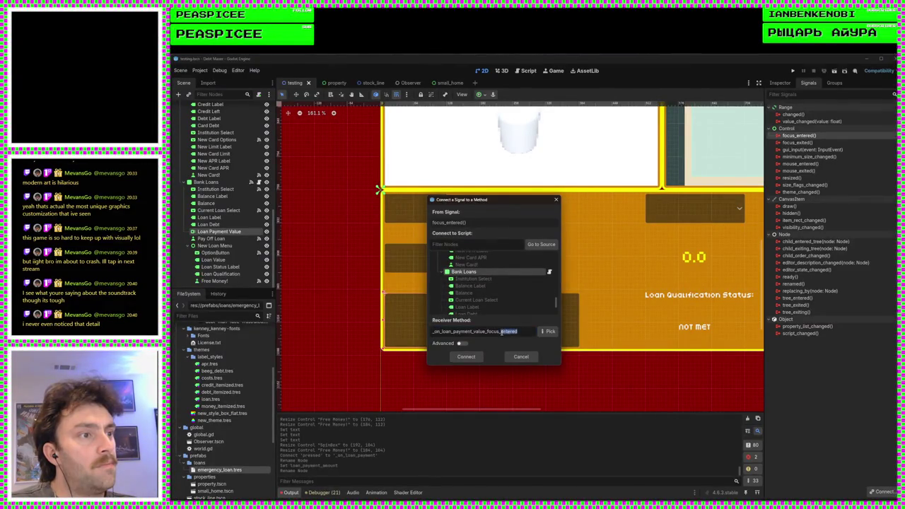
{"action": "double_click", "coordinate": [525, 331]}
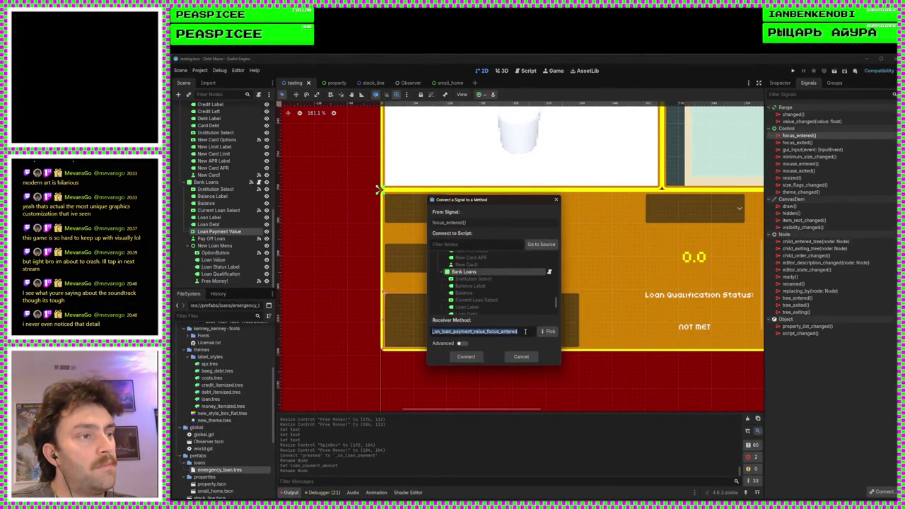
{"action": "left_click", "coordinate": [526, 331]}
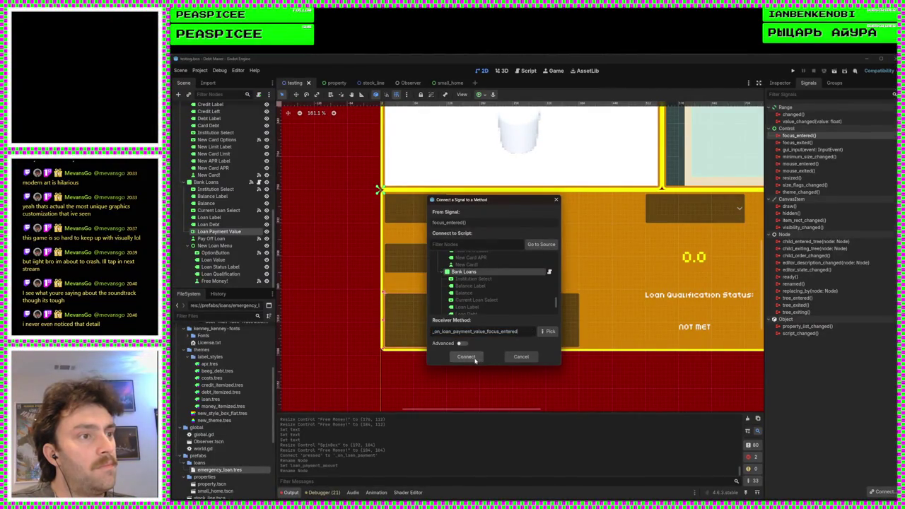
{"action": "key", "text": "Return"}
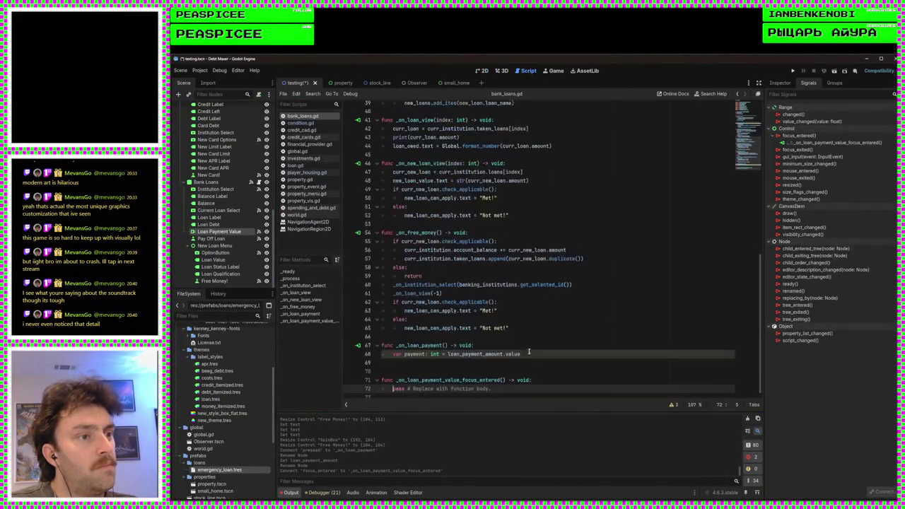
Step: Replace pass with loan_payment_amount.max_value = curr_institution.account_balance, save, and run the game
{"action": "left_click_drag", "start_coordinate": [490, 384], "coordinate": [389, 383]}
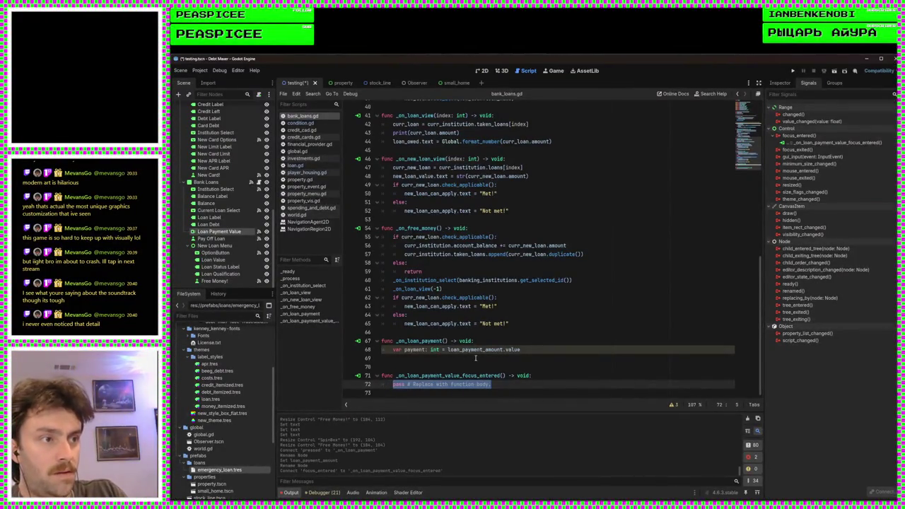
{"action": "type", "text": "lo"}
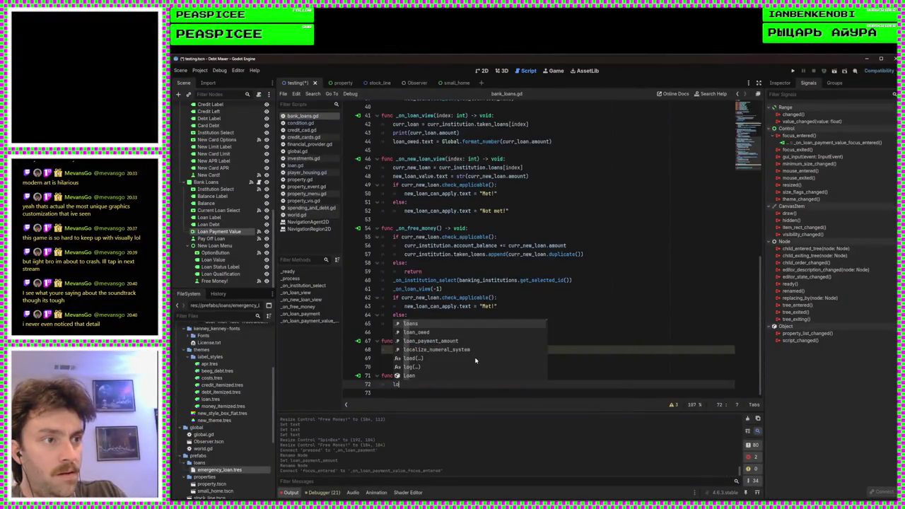
{"action": "key", "text": "Down"}
{"action": "key", "text": "Down"}
{"action": "key", "text": "Return"}
{"action": "type", "text": ".max_value = "}
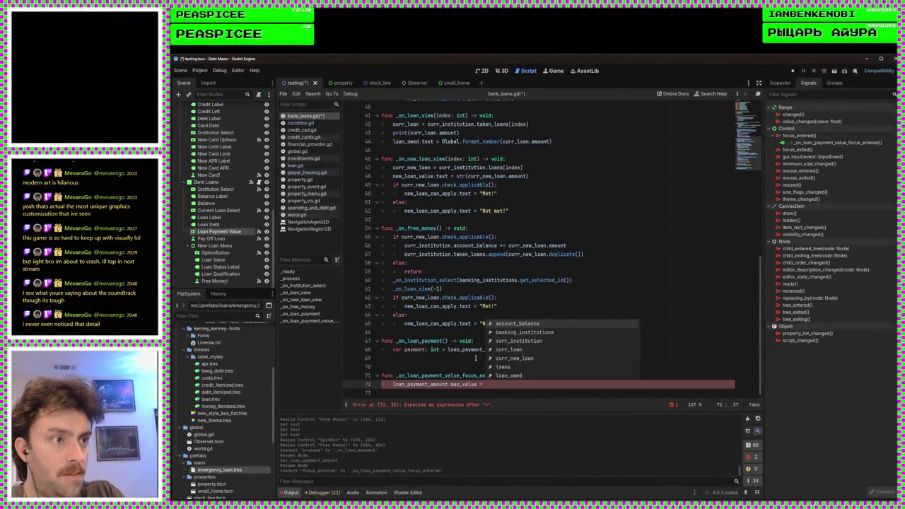
{"action": "type", "text": "curr_institution"}
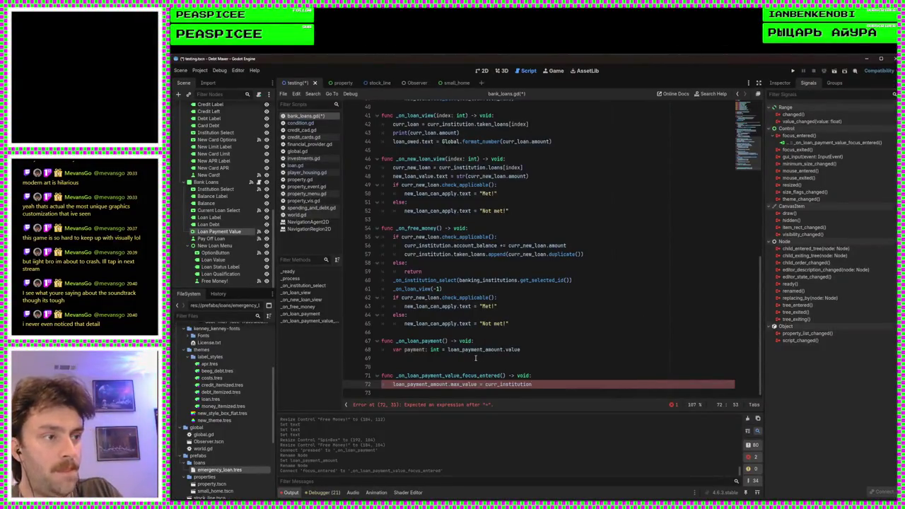
{"action": "type", "text": ".account_balance"}
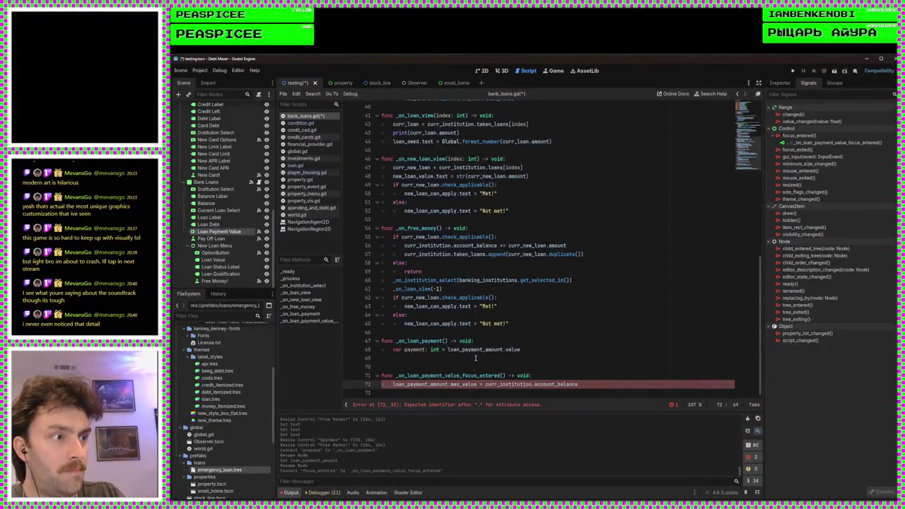
{"action": "key", "text": "ctrl+s"}
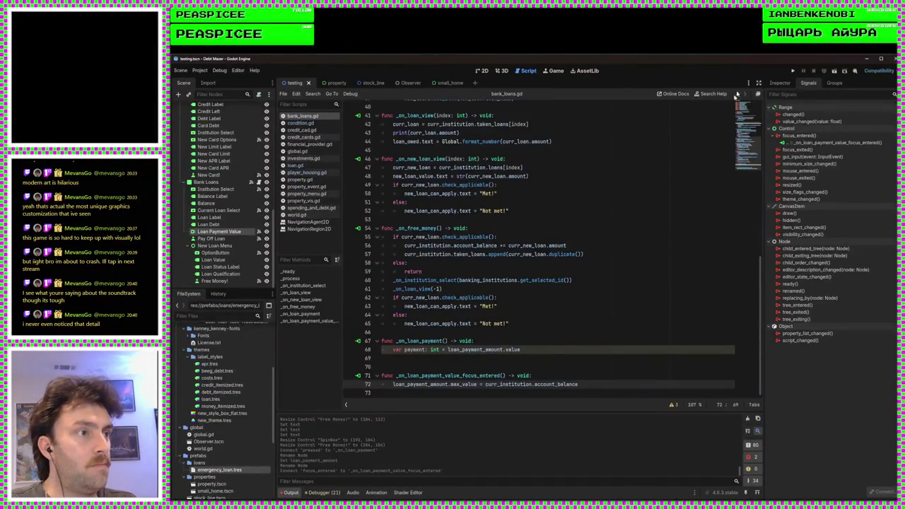
{"action": "left_click", "coordinate": [792, 70]}
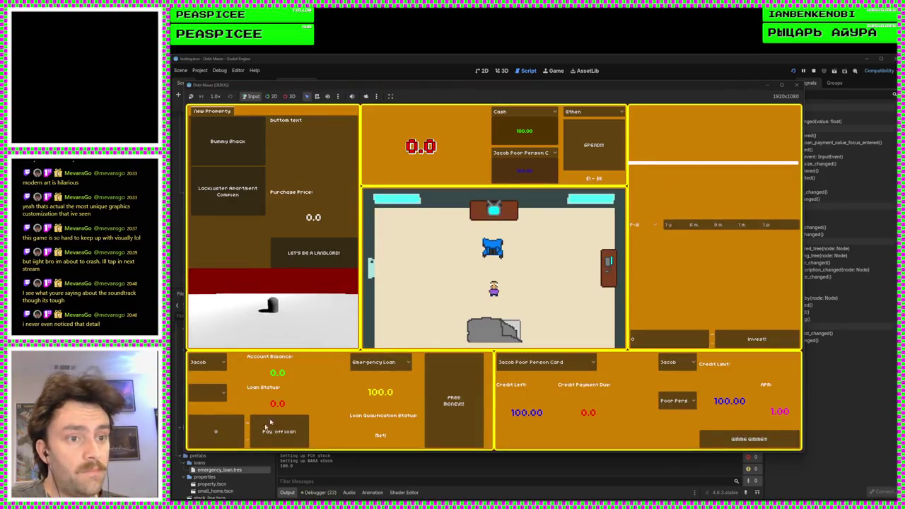
{"action": "left_click", "coordinate": [453, 400]}
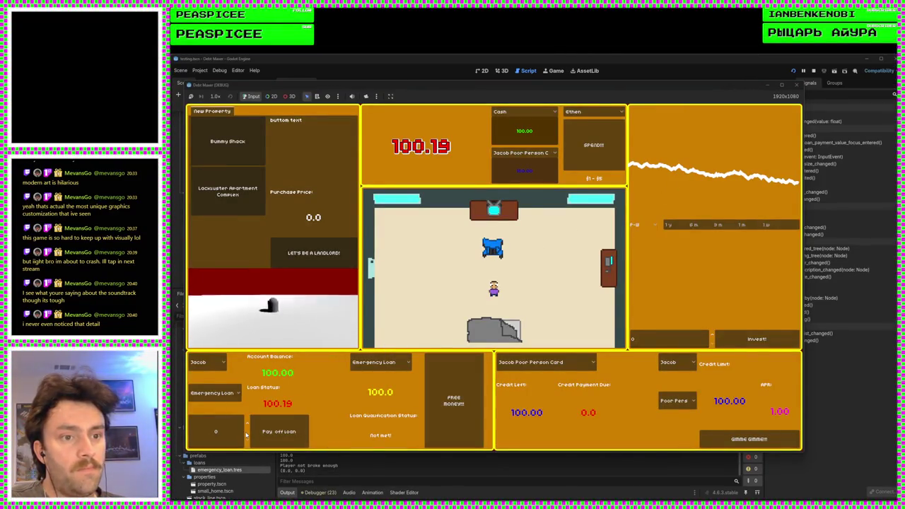
{"action": "left_click", "coordinate": [243, 432]}
{"action": "type", "text": "100"}
{"action": "left_click", "coordinate": [401, 299]}
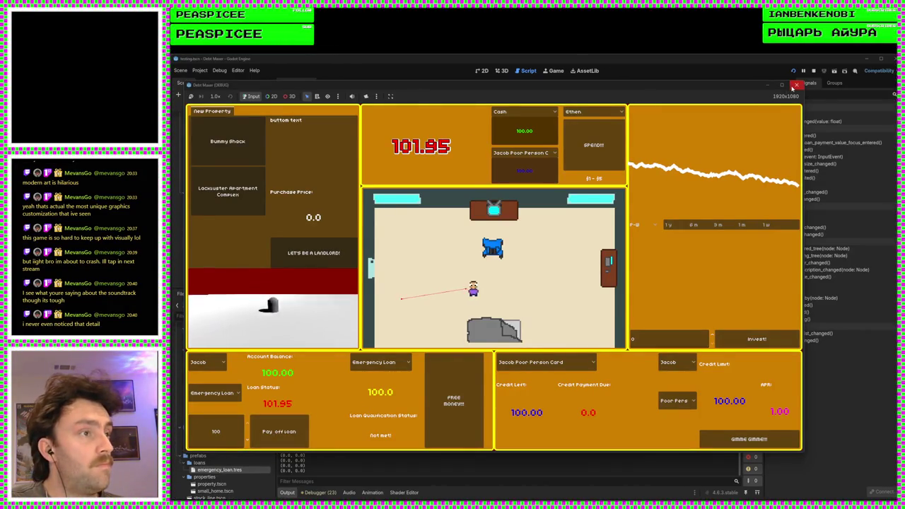
{"action": "left_click", "coordinate": [795, 84]}
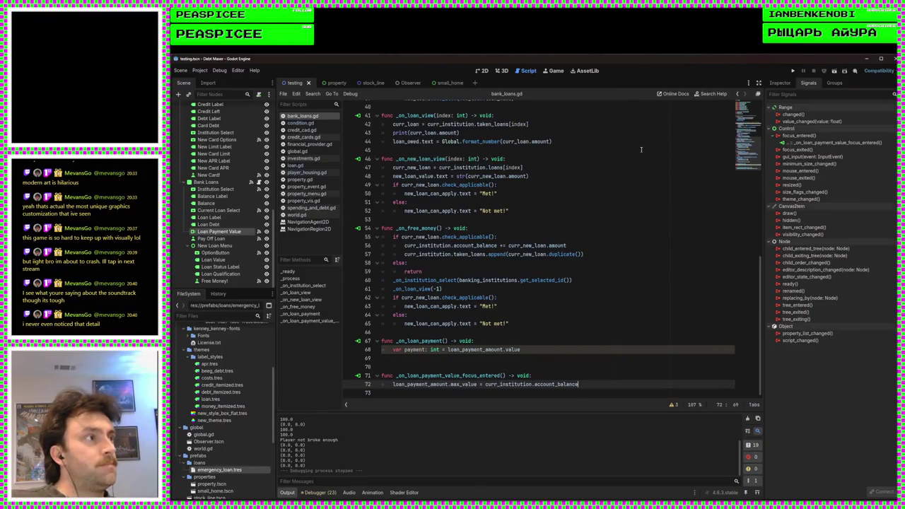
Step: Return to bank_loans.gd and add an indented new line 69 in the pay-off handler
{"action": "left_click", "coordinate": [483, 71]}
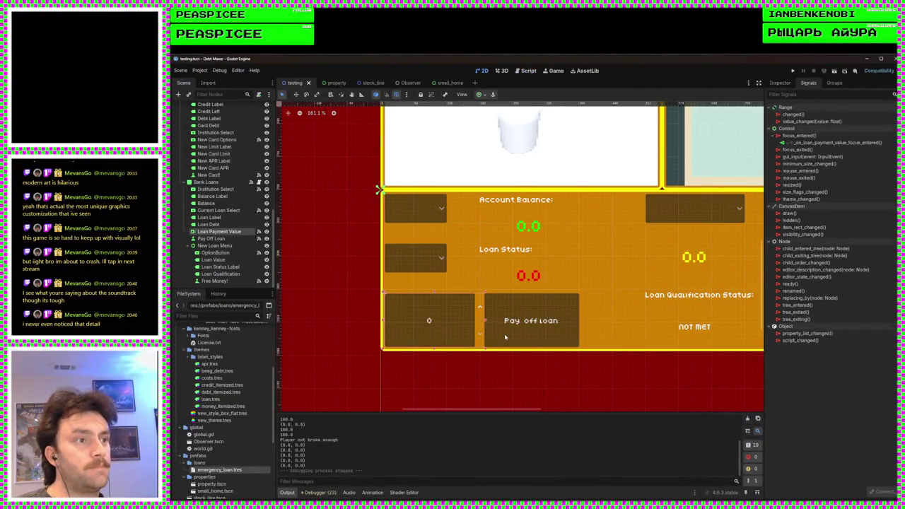
{"action": "left_click", "coordinate": [492, 334]}
{"action": "key", "text": "ctrl+F3"}
{"action": "scroll", "coordinate": [521, 316], "scroll_direction": "down", "scroll_amount": 1}
{"action": "left_click", "coordinate": [530, 341]}
{"action": "key", "text": "Down"}
{"action": "key", "text": "Down"}
{"action": "key", "text": "Tab"}
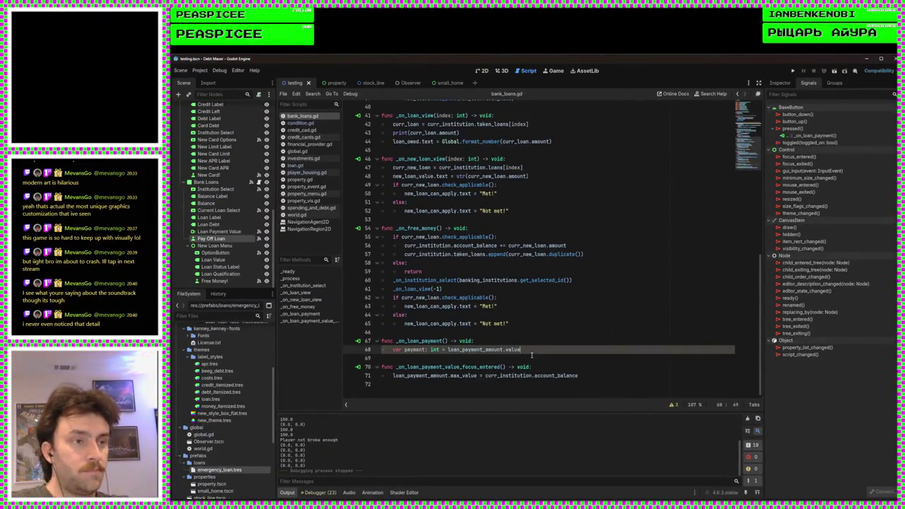
Step: Write curr_loan.amount -= using autocomplete to begin subtracting the payment
{"action": "type", "text": "c"}
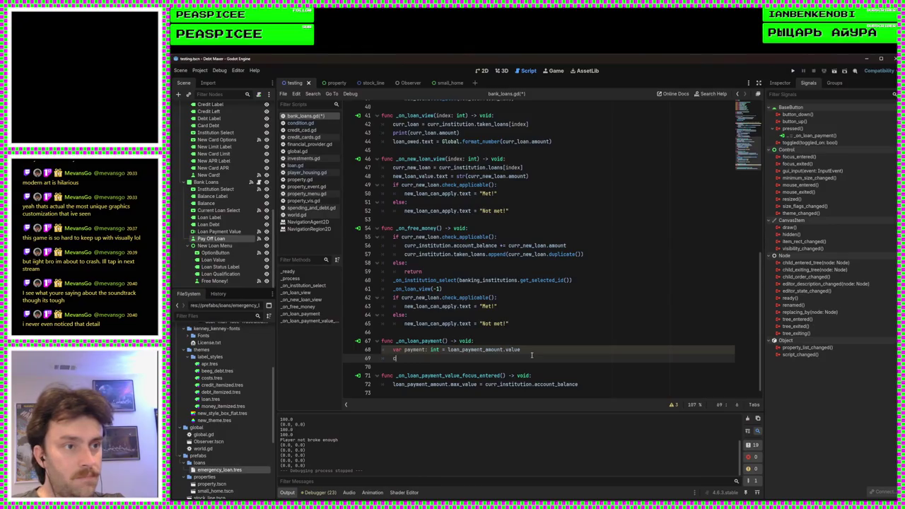
{"action": "key", "text": "BackSpace"}
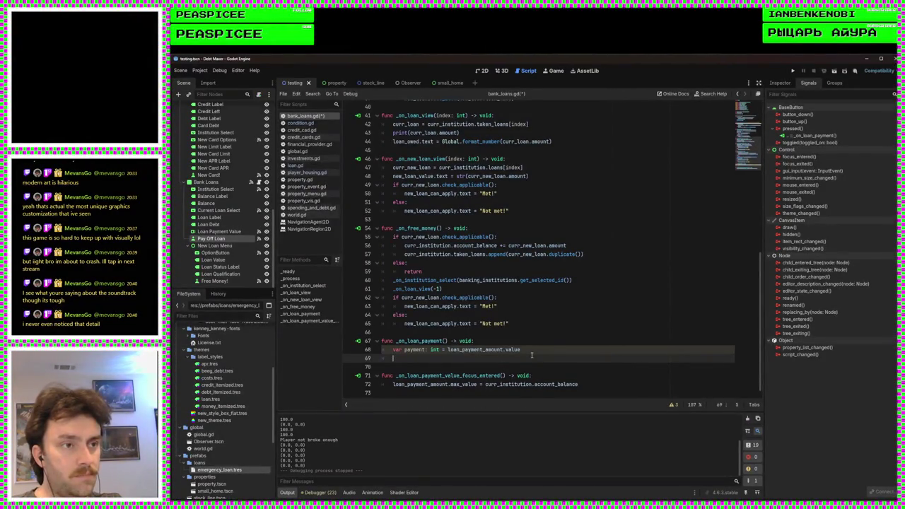
{"action": "type", "text": "curr"}
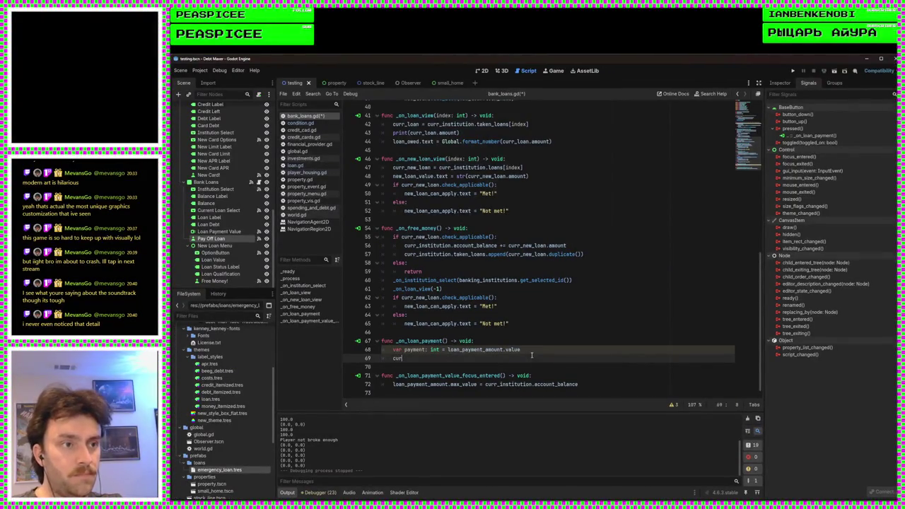
{"action": "key", "text": "Down"}
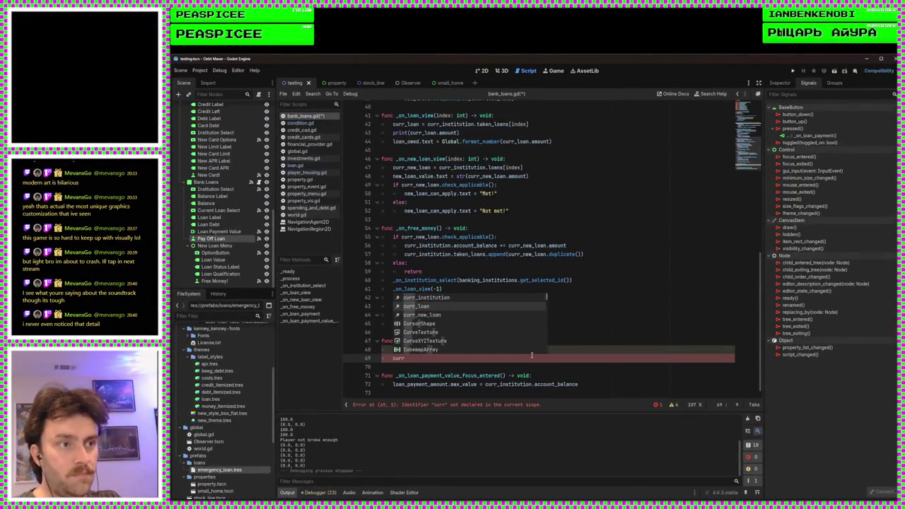
{"action": "key", "text": "Return"}
{"action": "type", "text": "."}
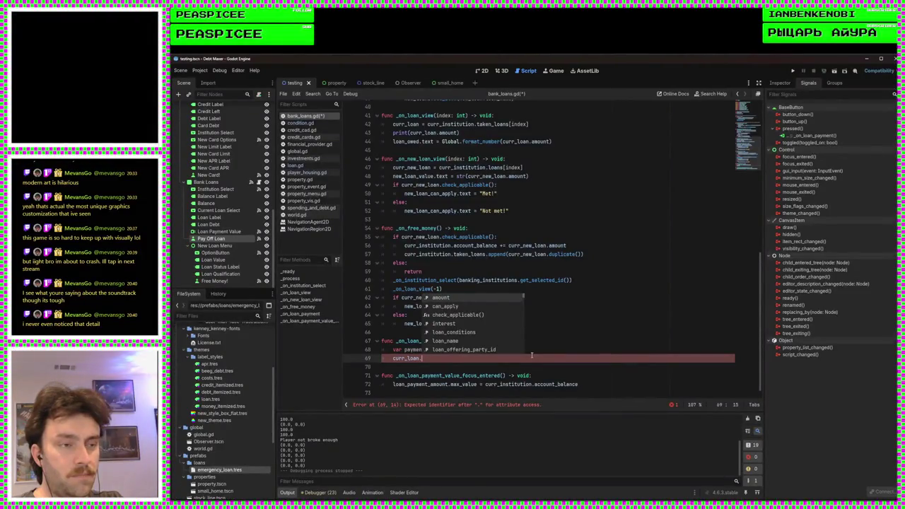
{"action": "key", "text": "Return"}
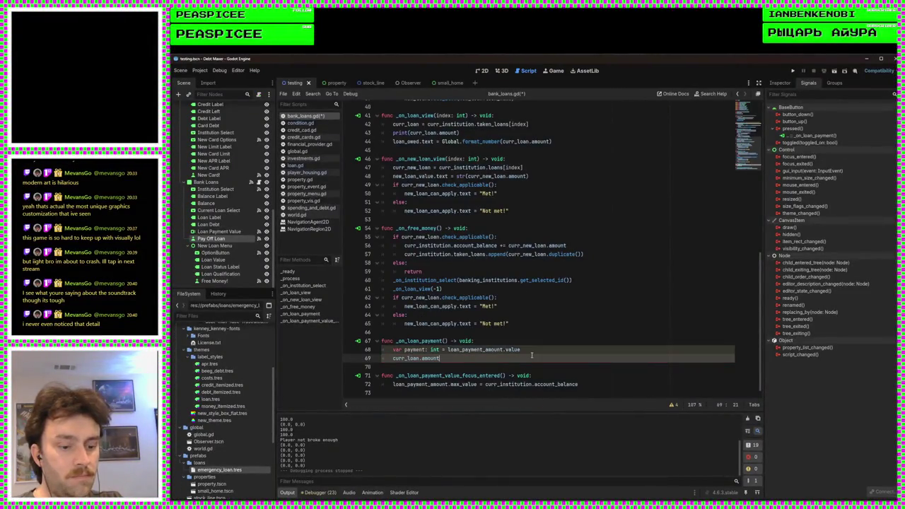
{"action": "type", "text": "-="}
{"action": "key", "text": "BackSpace"}
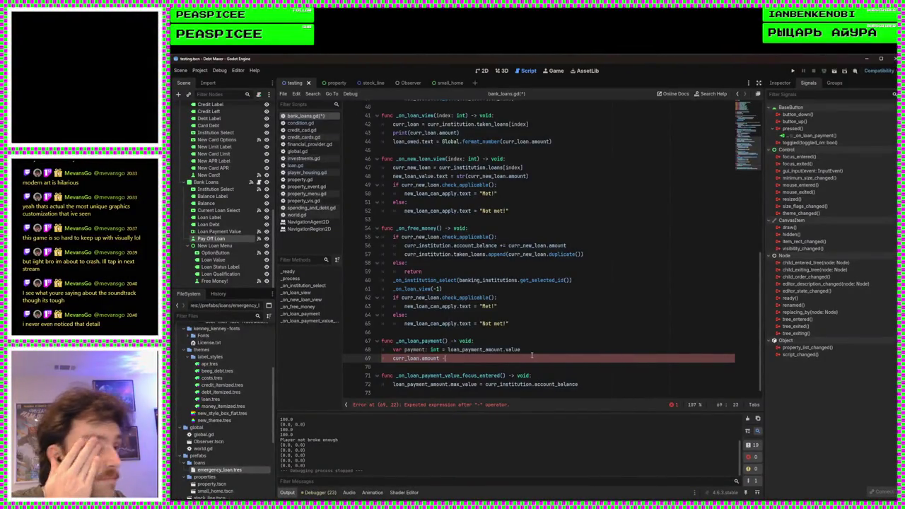
{"action": "type", "text": "="}
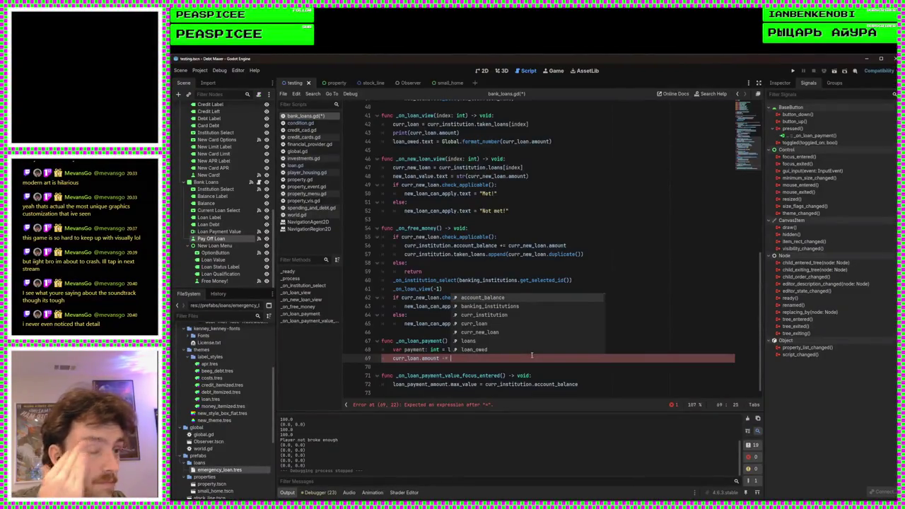